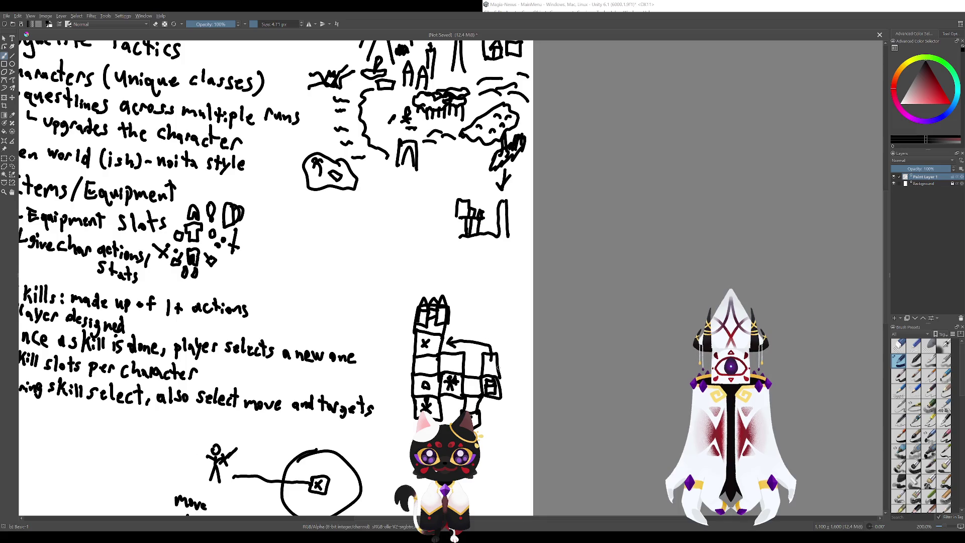
- Try a few strokes through the grid sketch and the f box, undoing each
{"action": "mouse_move", "coordinate": [475, 419]}
{"action": "left_mouse_down"}
{"action": "mouse_move", "coordinate": [469, 385]}
{"action": "mouse_move", "coordinate": [421, 365]}
{"action": "mouse_move", "coordinate": [432, 314]}
{"action": "left_mouse_up"}
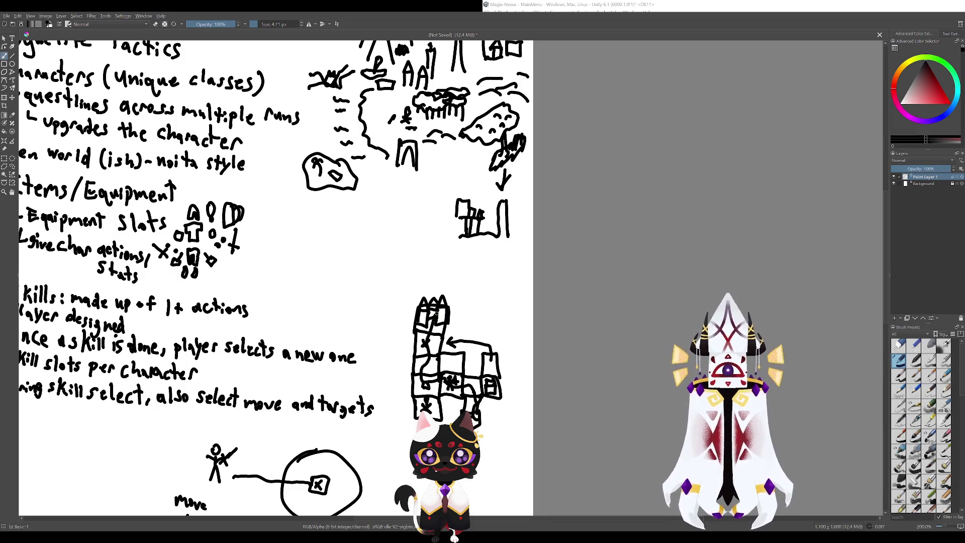
{"action": "key", "text": "ctrl+z"}
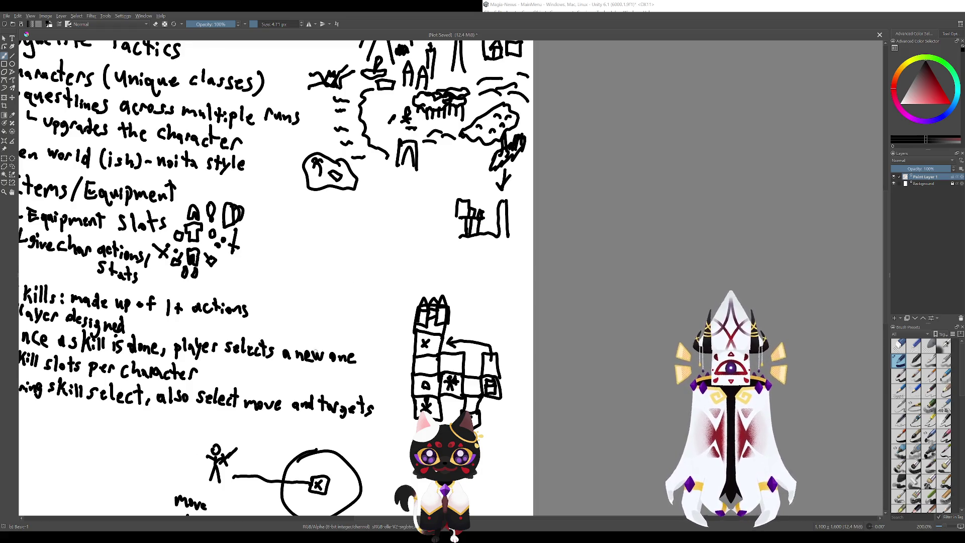
{"action": "scroll", "coordinate": [380, 377], "scroll_direction": "down", "scroll_amount": 1}
{"action": "scroll", "coordinate": [371, 404], "scroll_direction": "up", "scroll_amount": 1}
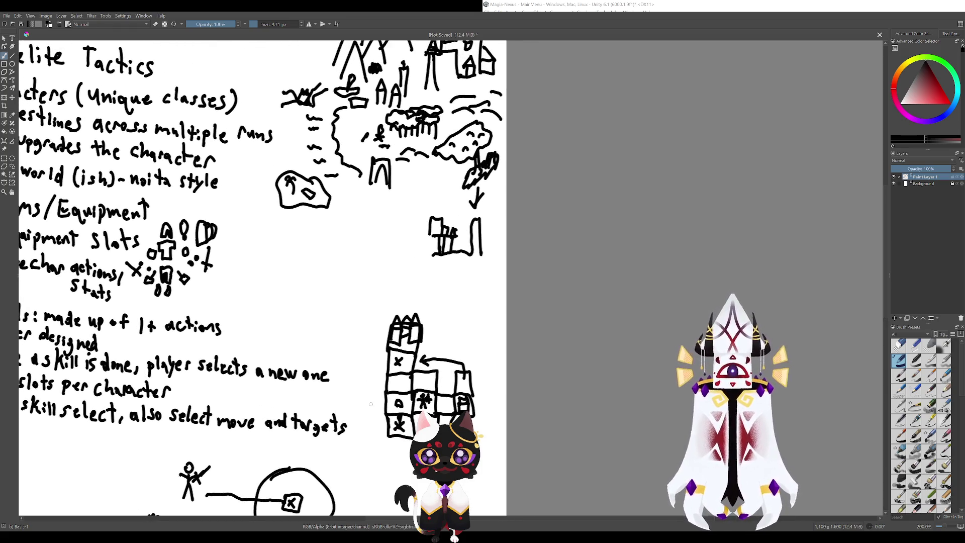
{"action": "scroll", "coordinate": [413, 413], "scroll_direction": "down", "scroll_amount": 2}
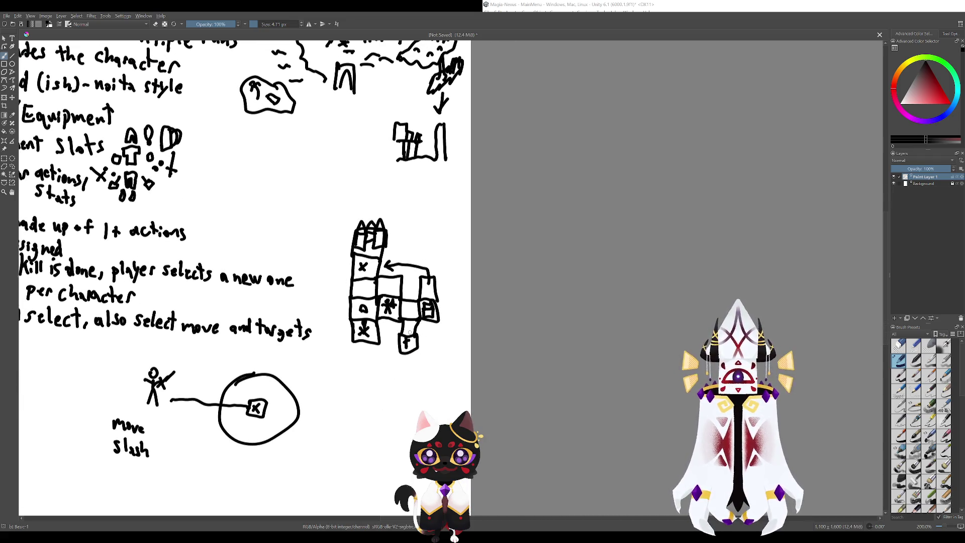
{"action": "mouse_move", "coordinate": [413, 341]}
{"action": "left_mouse_down"}
{"action": "mouse_move", "coordinate": [408, 310]}
{"action": "mouse_move", "coordinate": [375, 307]}
{"action": "mouse_move", "coordinate": [372, 263]}
{"action": "left_mouse_up"}
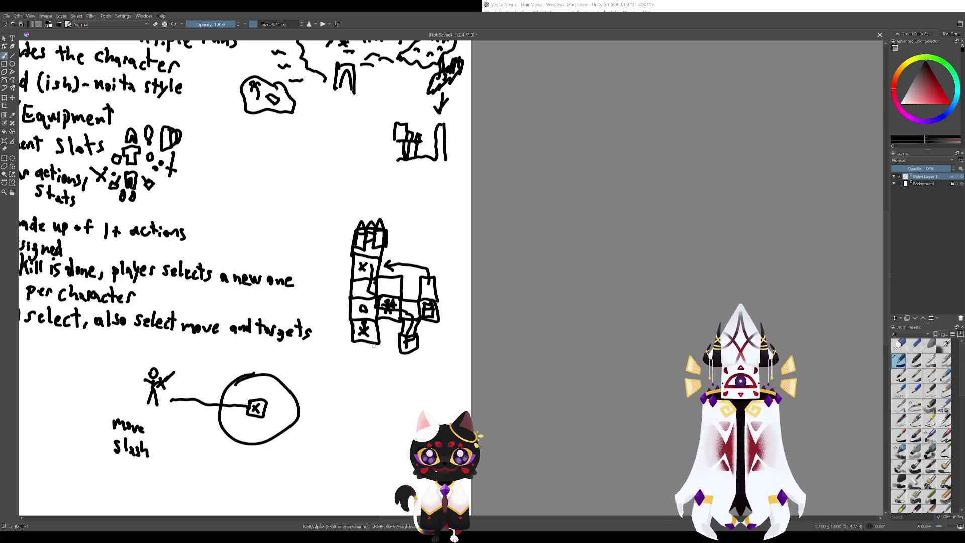
{"action": "key", "text": "ctrl+z"}
{"action": "mouse_move", "coordinate": [409, 346]}
{"action": "left_mouse_down"}
{"action": "mouse_move", "coordinate": [393, 304]}
{"action": "mouse_move", "coordinate": [403, 308]}
{"action": "mouse_move", "coordinate": [369, 307]}
{"action": "mouse_move", "coordinate": [374, 258]}
{"action": "left_mouse_up"}
{"action": "key", "text": "ctrl+z"}
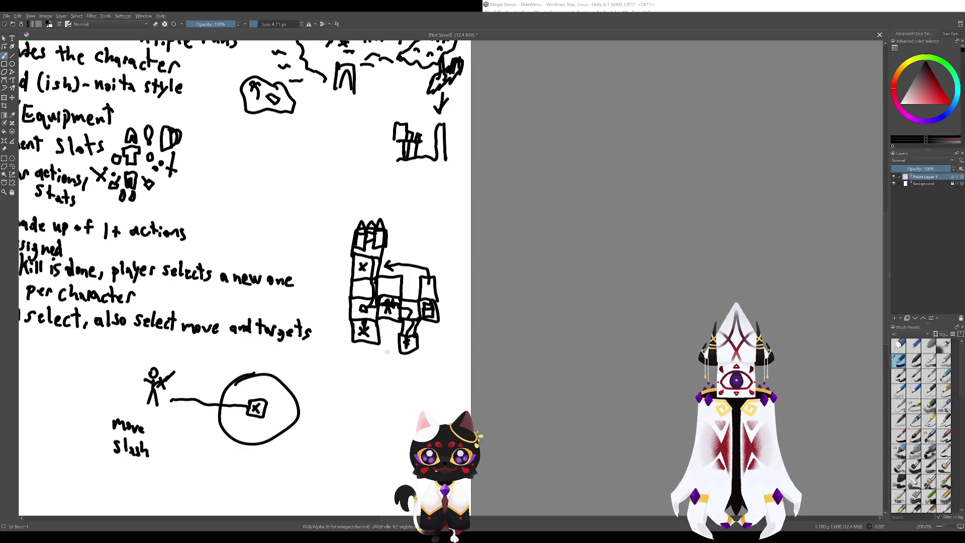
{"action": "key", "text": "ctrl+z"}
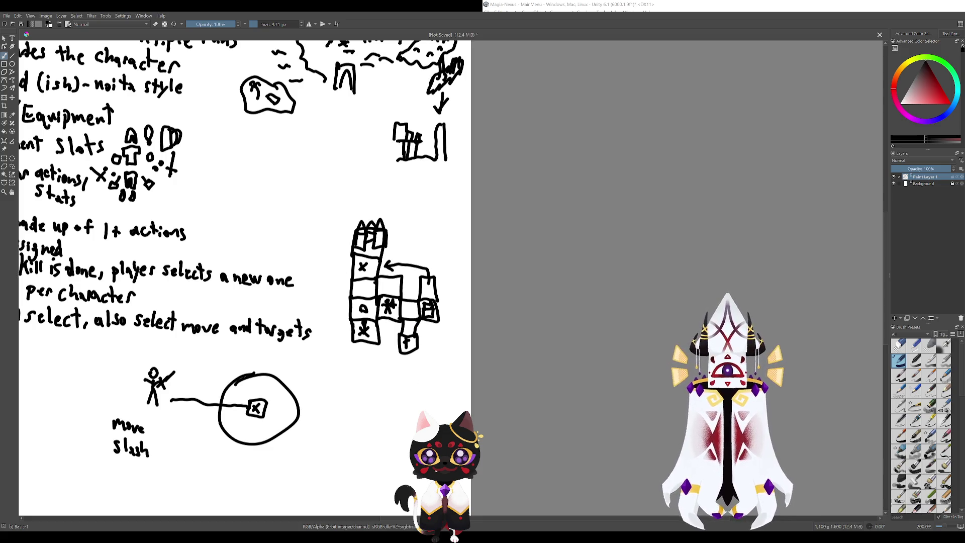
- Try and undo circles around the asterisk, the map drawing and the tower sketch
{"action": "mouse_move", "coordinate": [395, 325]}
{"action": "left_mouse_down"}
{"action": "mouse_move", "coordinate": [384, 353]}
{"action": "mouse_move", "coordinate": [371, 342]}
{"action": "left_mouse_up"}
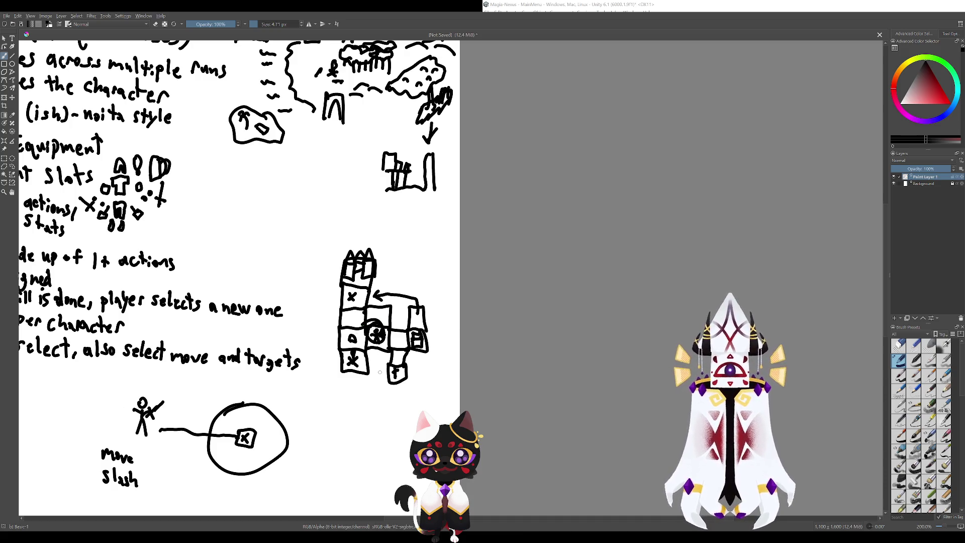
{"action": "key", "text": "ctrl+z"}
{"action": "left_click_drag", "start_coordinate": [350, 260], "coordinate": [372, 305]}
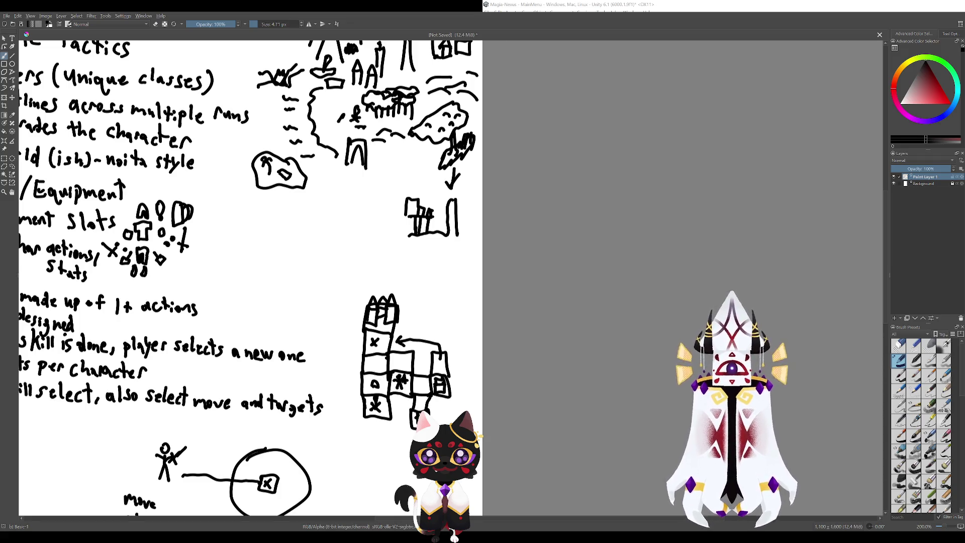
{"action": "left_click_drag", "start_coordinate": [311, 204], "coordinate": [363, 265]}
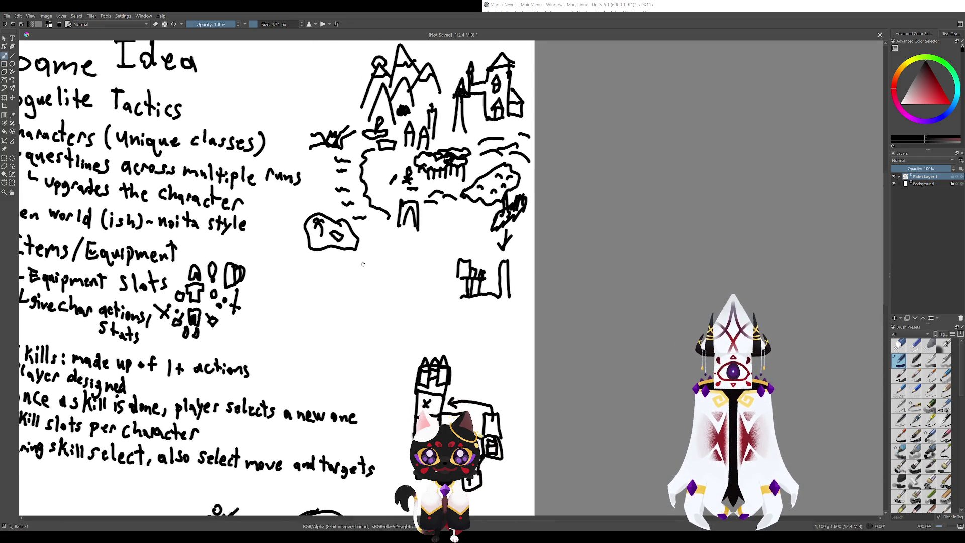
{"action": "left_click_drag", "start_coordinate": [417, 200], "coordinate": [380, 283]}
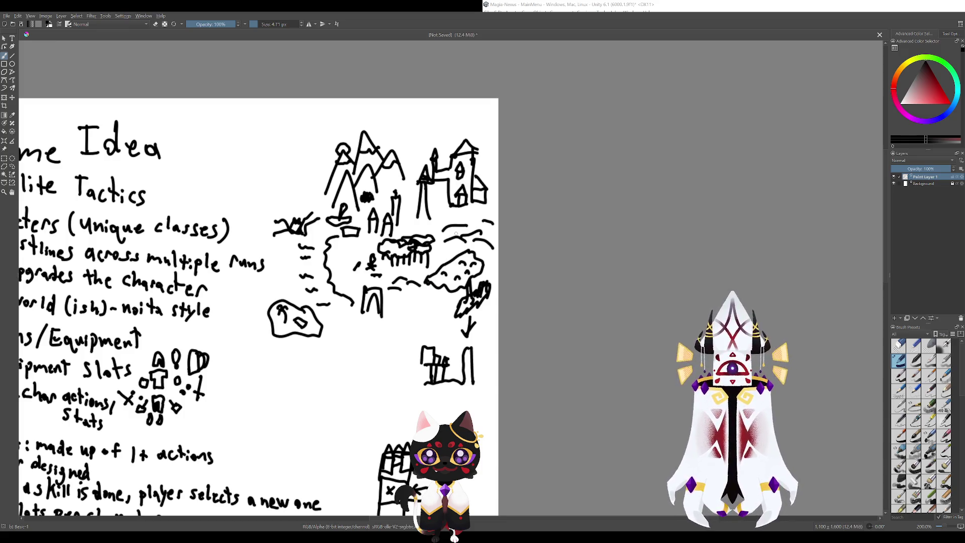
{"action": "mouse_move", "coordinate": [456, 233]}
{"action": "left_mouse_down"}
{"action": "mouse_move", "coordinate": [421, 362]}
{"action": "mouse_move", "coordinate": [272, 222]}
{"action": "left_mouse_up"}
{"action": "key", "text": "ctrl+z"}
{"action": "left_click_drag", "start_coordinate": [352, 323], "coordinate": [312, 177]}
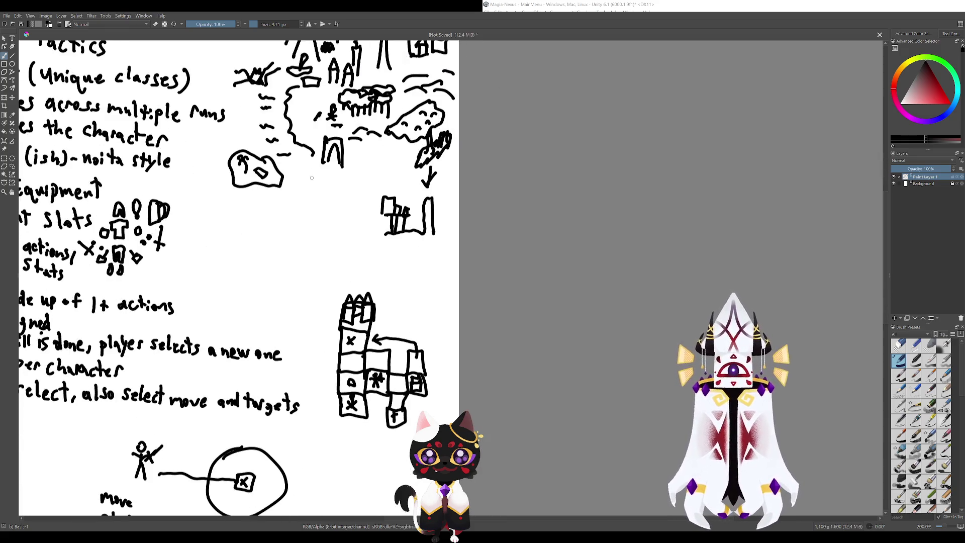
{"action": "mouse_move", "coordinate": [413, 318]}
{"action": "left_mouse_down"}
{"action": "mouse_move", "coordinate": [338, 293]}
{"action": "mouse_move", "coordinate": [412, 310]}
{"action": "left_mouse_up"}
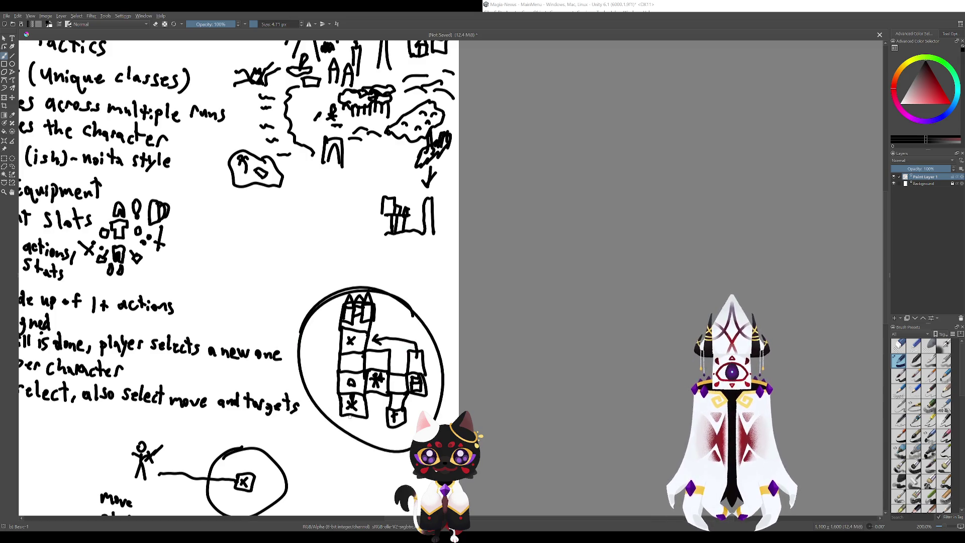
{"action": "key", "text": "ctrl+z"}
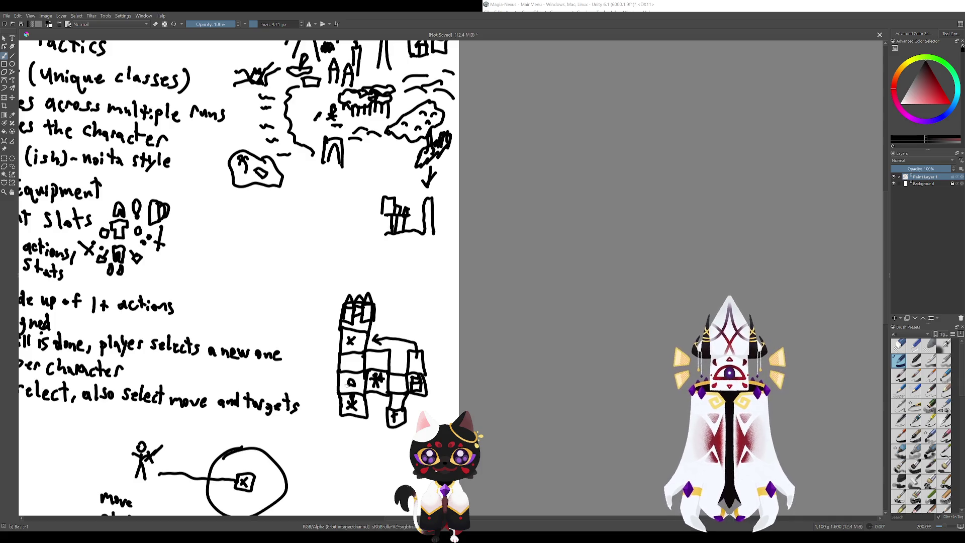
- Circle the castle sketch, then try and undo a circle around the AA sketch
{"action": "scroll", "coordinate": [336, 355], "scroll_direction": "up", "scroll_amount": 3}
{"action": "scroll", "coordinate": [364, 332], "scroll_direction": "down", "scroll_amount": 4}
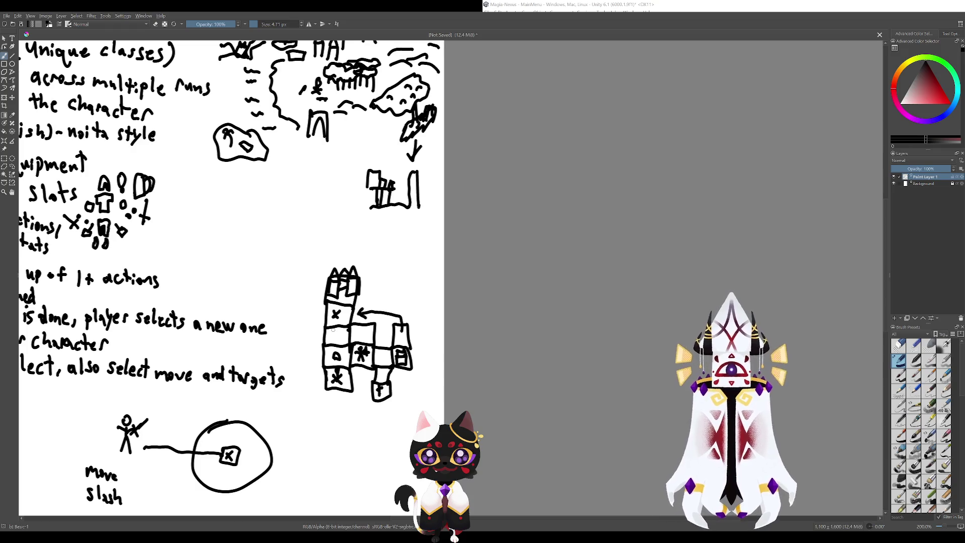
{"action": "scroll", "coordinate": [333, 329], "scroll_direction": "up", "scroll_amount": 3}
{"action": "scroll", "coordinate": [332, 329], "scroll_direction": "down", "scroll_amount": 4}
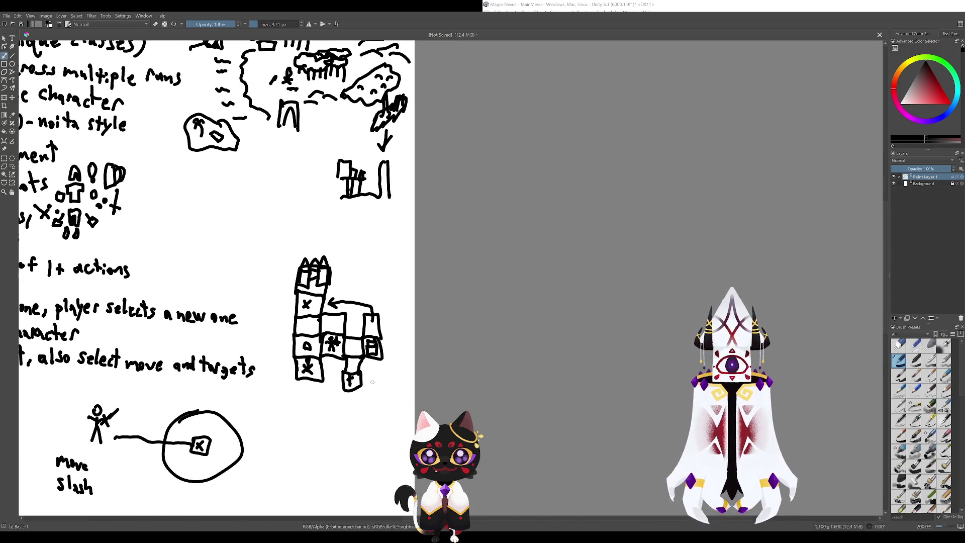
{"action": "mouse_move", "coordinate": [395, 322]}
{"action": "left_mouse_down"}
{"action": "mouse_move", "coordinate": [281, 412]}
{"action": "mouse_move", "coordinate": [393, 327]}
{"action": "left_mouse_up"}
{"action": "scroll", "coordinate": [381, 329], "scroll_direction": "up", "scroll_amount": 10}
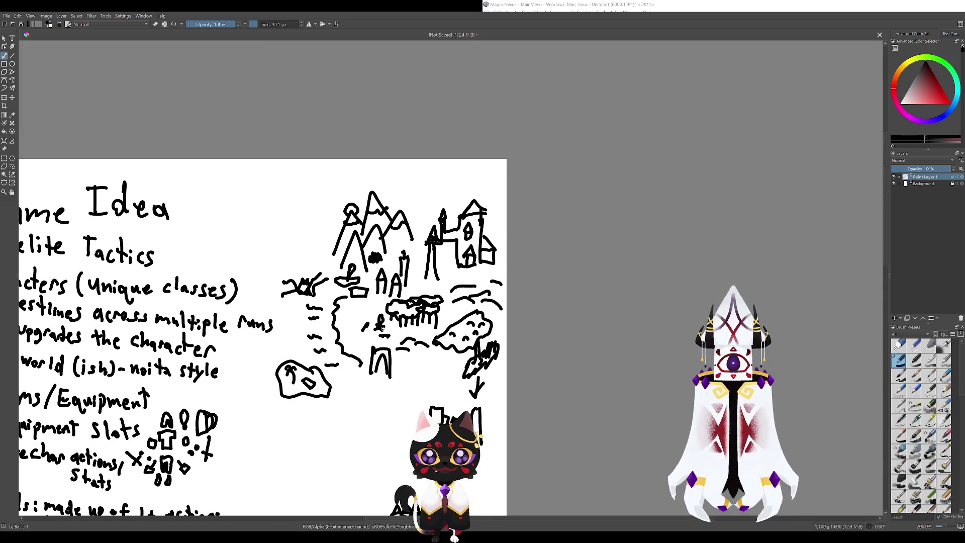
{"action": "left_click_drag", "start_coordinate": [422, 252], "coordinate": [404, 254]}
{"action": "key", "text": "ctrl+z"}
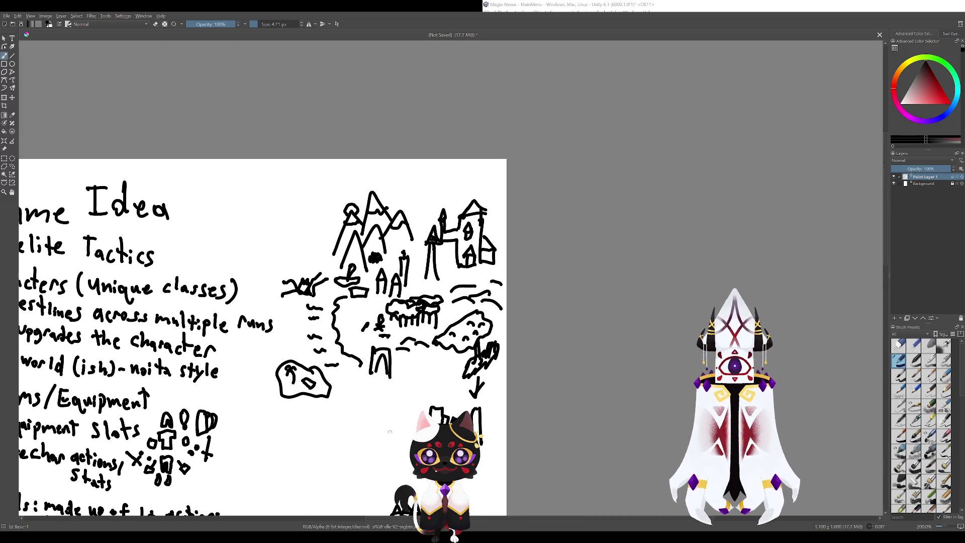
{"action": "scroll", "coordinate": [401, 431], "scroll_direction": "down", "scroll_amount": 6}
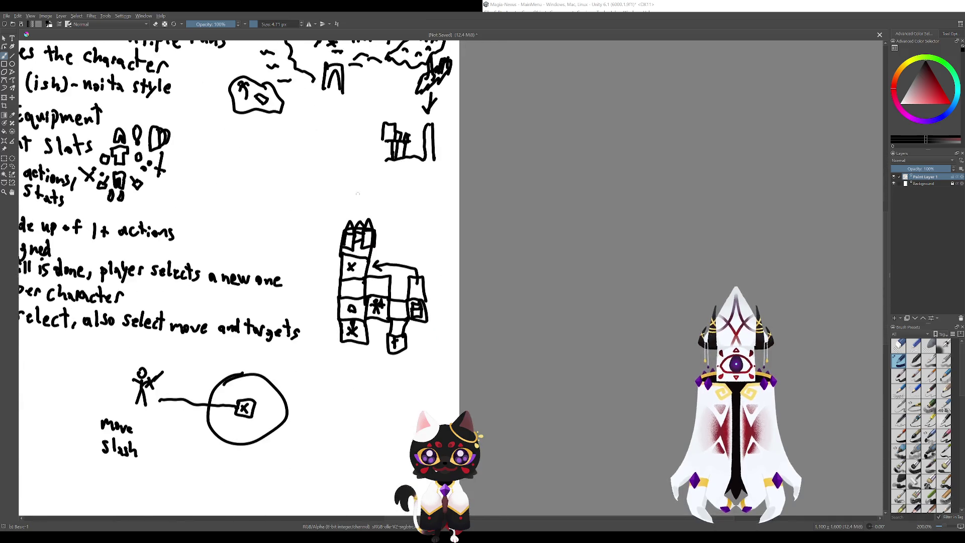
{"action": "scroll", "coordinate": [385, 405], "scroll_direction": "up", "scroll_amount": 3}
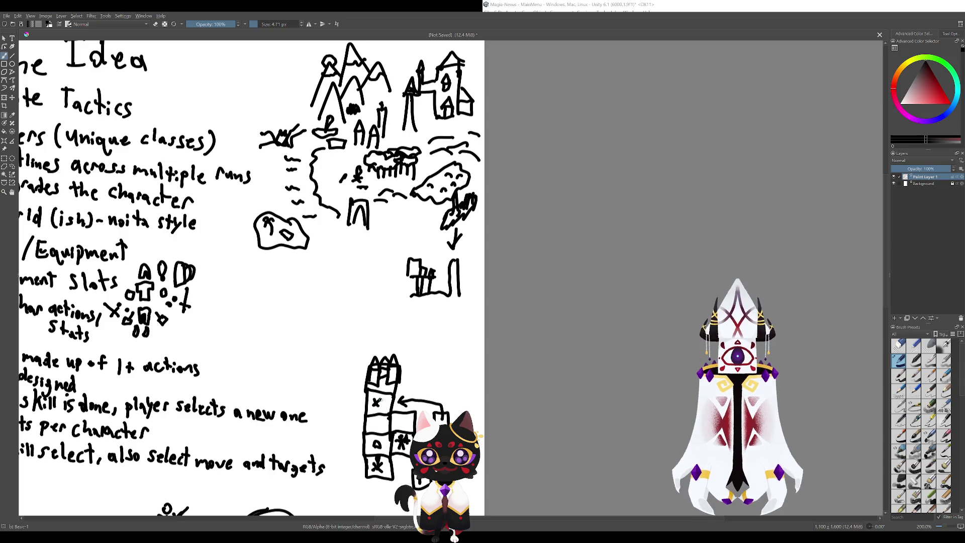
{"action": "scroll", "coordinate": [368, 421], "scroll_direction": "up", "scroll_amount": 2}
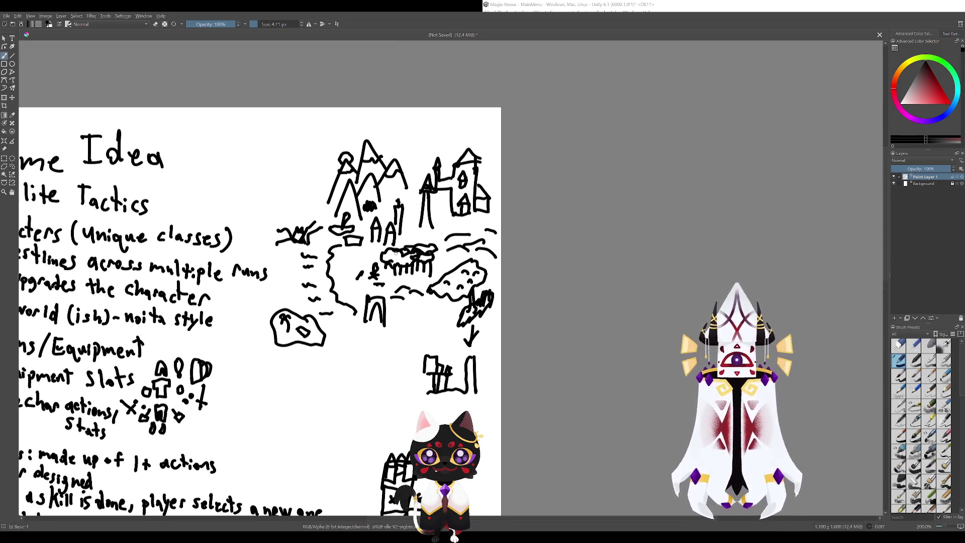
- Pan around the page, from the lower sketches up to the Idea and Tactics heading
{"action": "left_click_drag", "start_coordinate": [396, 253], "coordinate": [359, 74]}
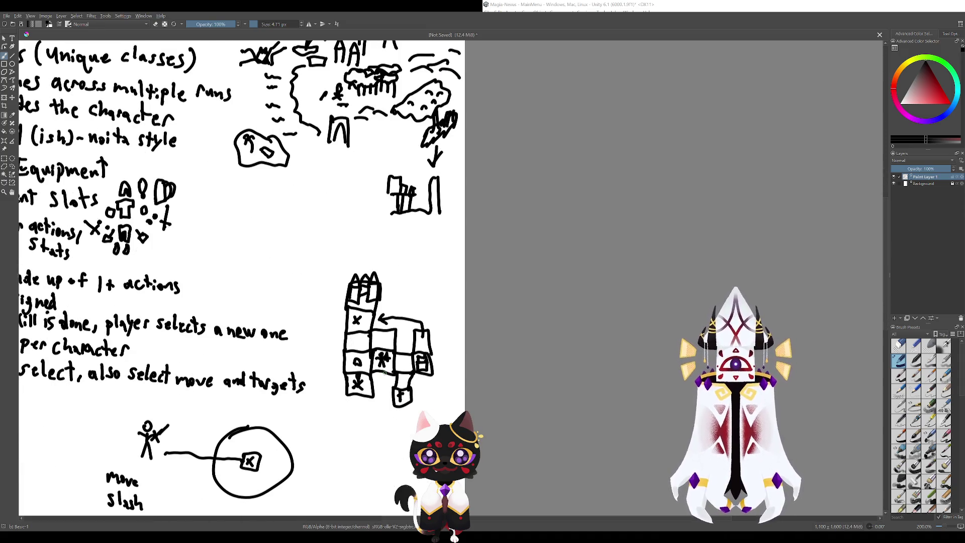
{"action": "mouse_move", "coordinate": [385, 373]}
{"action": "left_mouse_down"}
{"action": "mouse_move", "coordinate": [458, 413]}
{"action": "mouse_move", "coordinate": [340, 342]}
{"action": "left_mouse_up"}
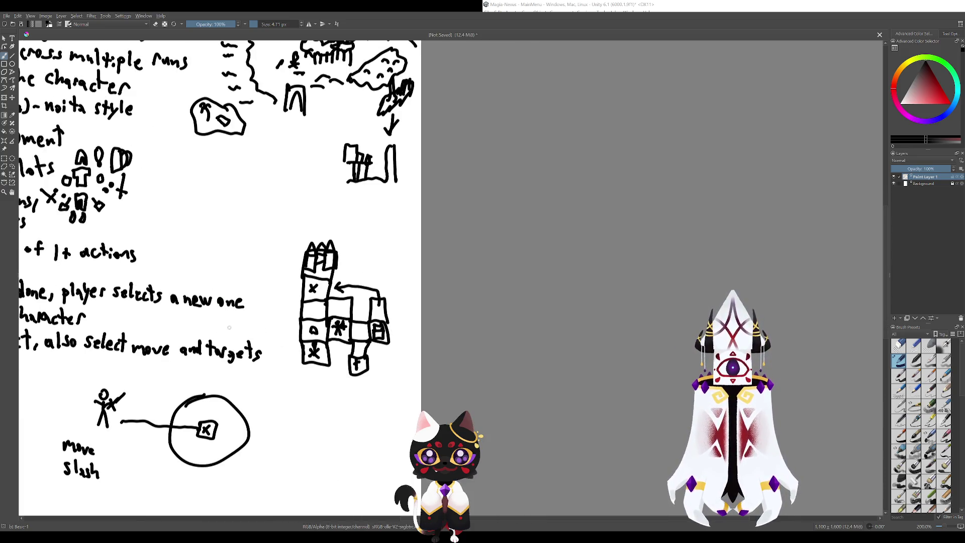
{"action": "mouse_move", "coordinate": [229, 327]}
{"action": "left_mouse_down"}
{"action": "mouse_move", "coordinate": [199, 291]}
{"action": "mouse_move", "coordinate": [254, 324]}
{"action": "mouse_move", "coordinate": [291, 379]}
{"action": "mouse_move", "coordinate": [361, 399]}
{"action": "left_mouse_up"}
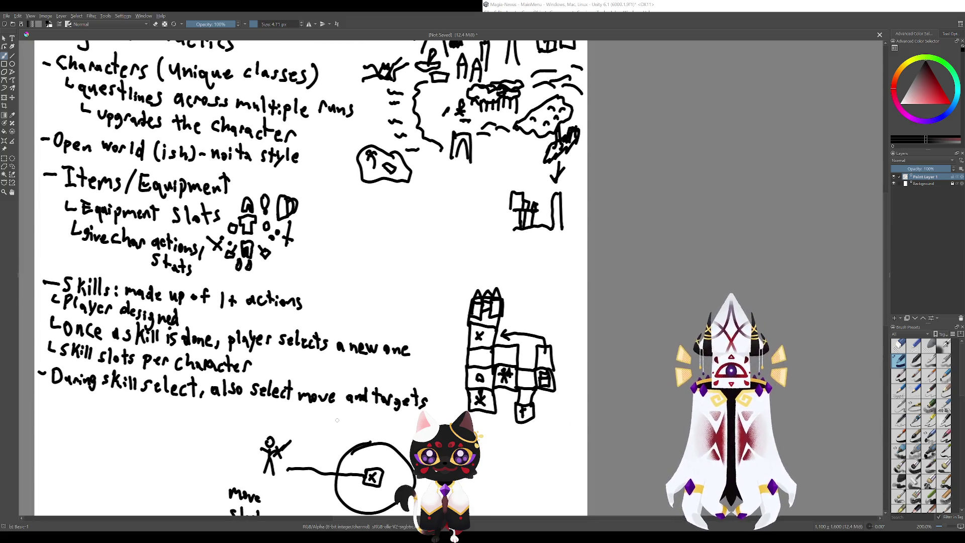
{"action": "left_click_drag", "start_coordinate": [338, 419], "coordinate": [272, 366]}
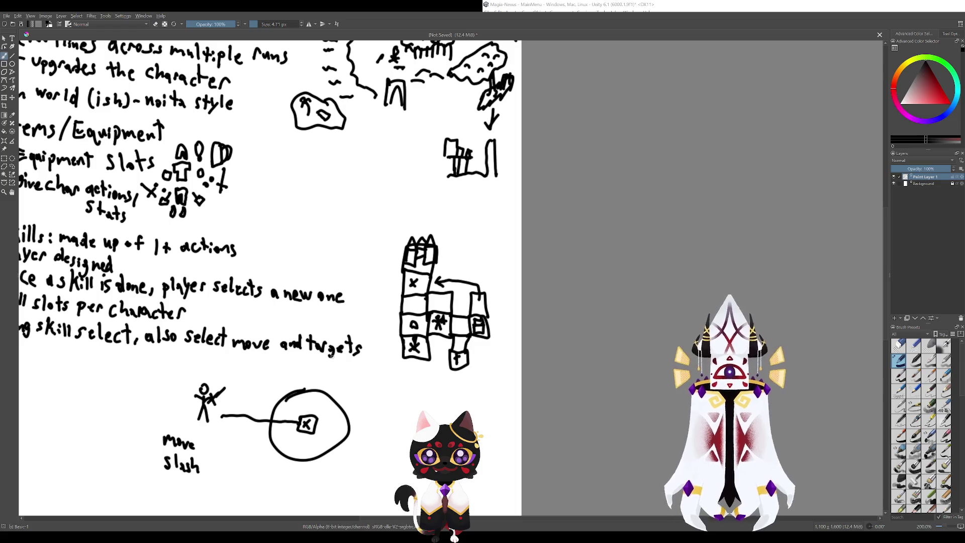
{"action": "left_click_drag", "start_coordinate": [367, 350], "coordinate": [340, 410]}
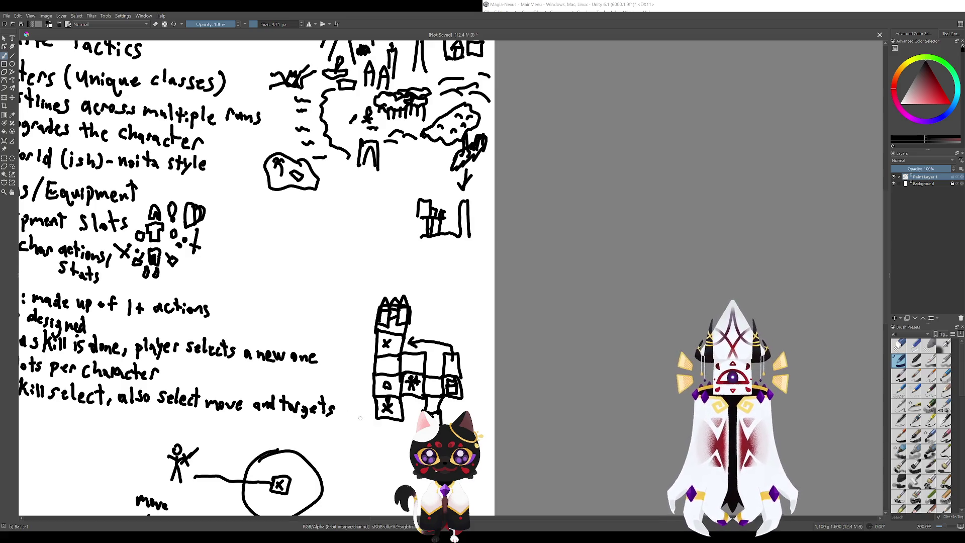
{"action": "left_click_drag", "start_coordinate": [361, 424], "coordinate": [307, 353]}
{"action": "left_click_drag", "start_coordinate": [314, 321], "coordinate": [340, 422]}
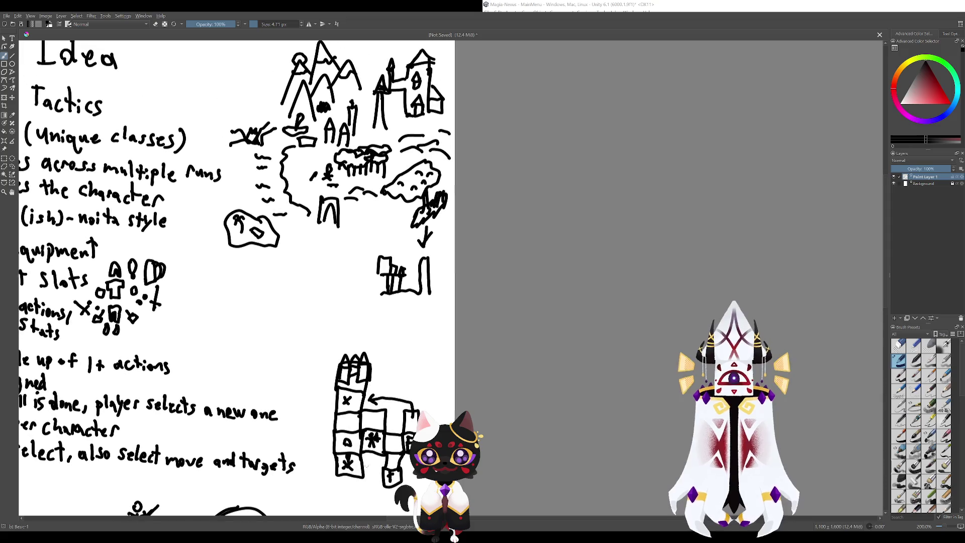
{"action": "scroll", "coordinate": [324, 380], "scroll_direction": "up", "scroll_amount": 2}
{"action": "scroll", "coordinate": [324, 380], "scroll_direction": "down", "scroll_amount": 3}
{"action": "scroll", "coordinate": [324, 380], "scroll_direction": "right", "scroll_amount": 2}
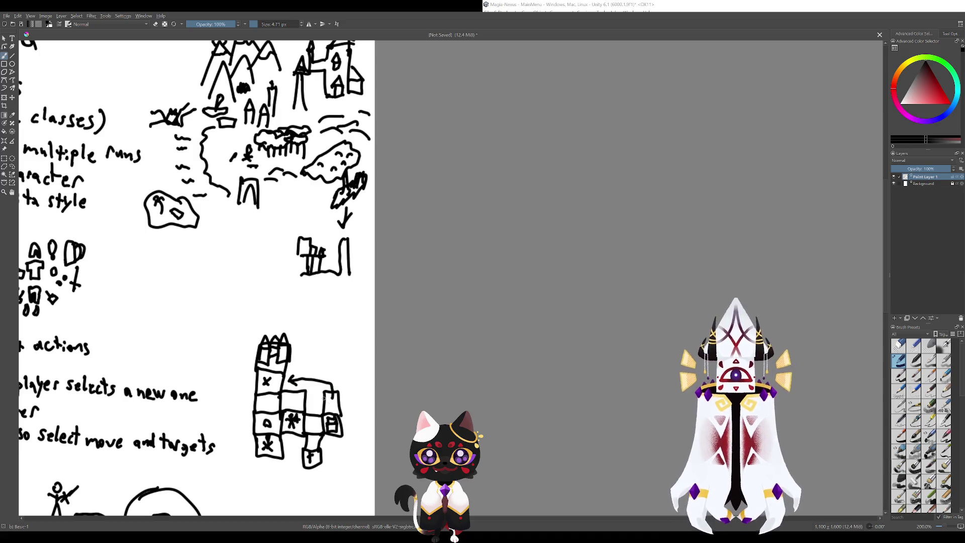
- Undo the ellipse around the castle and pan back to the page top
{"action": "mouse_move", "coordinate": [309, 405]}
{"action": "left_mouse_down"}
{"action": "mouse_move", "coordinate": [273, 339]}
{"action": "mouse_move", "coordinate": [325, 382]}
{"action": "mouse_move", "coordinate": [368, 283]}
{"action": "mouse_move", "coordinate": [331, 212]}
{"action": "mouse_move", "coordinate": [300, 215]}
{"action": "left_mouse_up"}
{"action": "key", "text": "ctrl+z"}
{"action": "left_click_drag", "start_coordinate": [315, 367], "coordinate": [349, 439]}
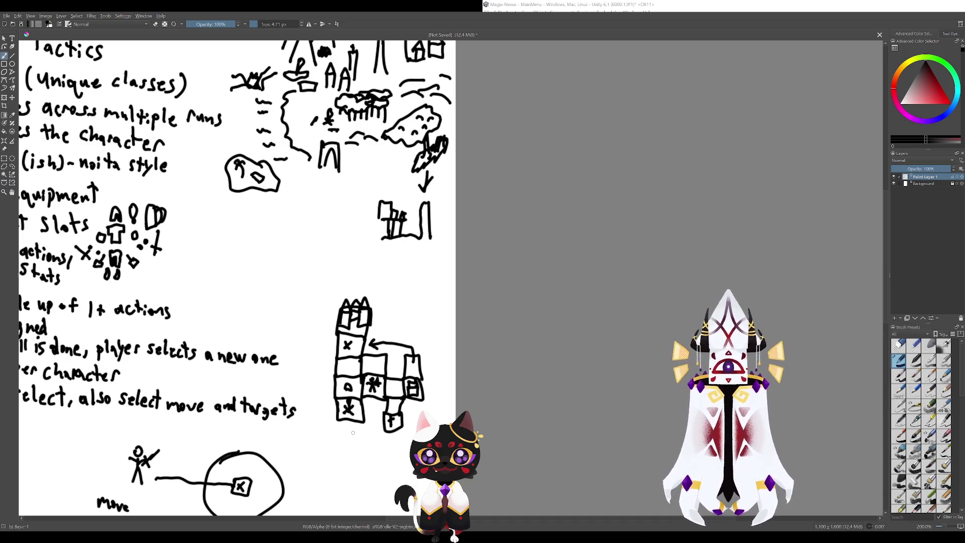
{"action": "scroll", "coordinate": [399, 430], "scroll_direction": "down", "scroll_amount": 3}
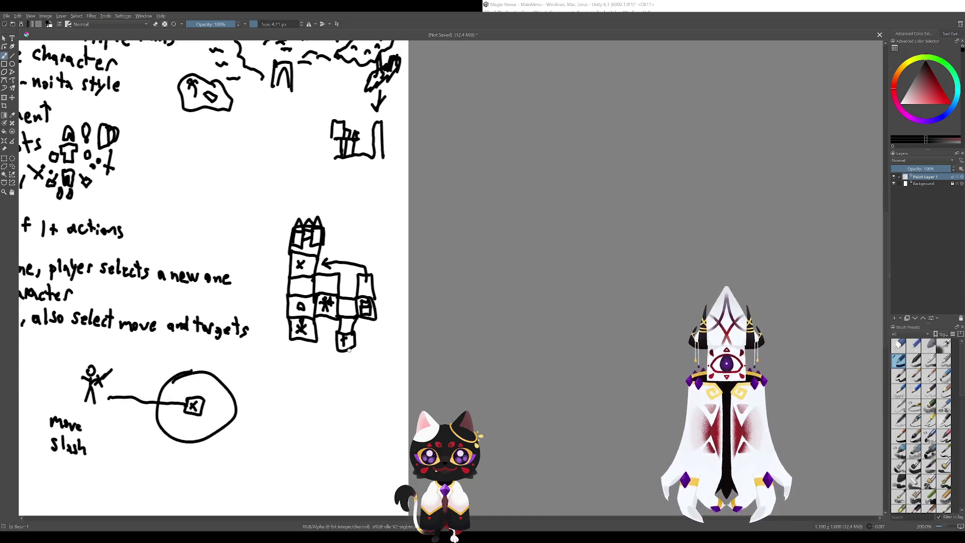
{"action": "scroll", "coordinate": [277, 273], "scroll_direction": "down", "scroll_amount": 5}
{"action": "scroll", "coordinate": [278, 272], "scroll_direction": "up", "scroll_amount": 5}
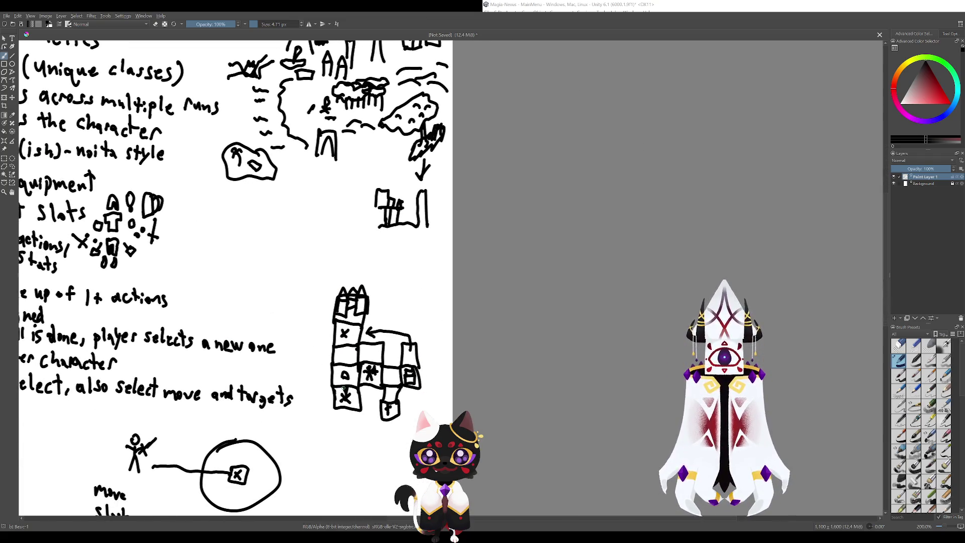
{"action": "left_click_drag", "start_coordinate": [278, 272], "coordinate": [224, 171]}
{"action": "left_click_drag", "start_coordinate": [298, 237], "coordinate": [310, 353]}
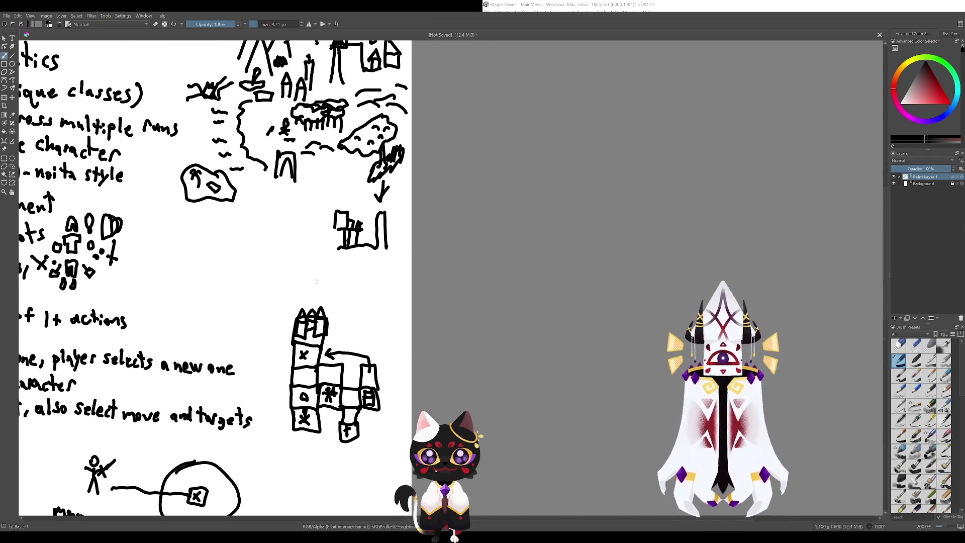
{"action": "left_click_drag", "start_coordinate": [317, 282], "coordinate": [321, 426]}
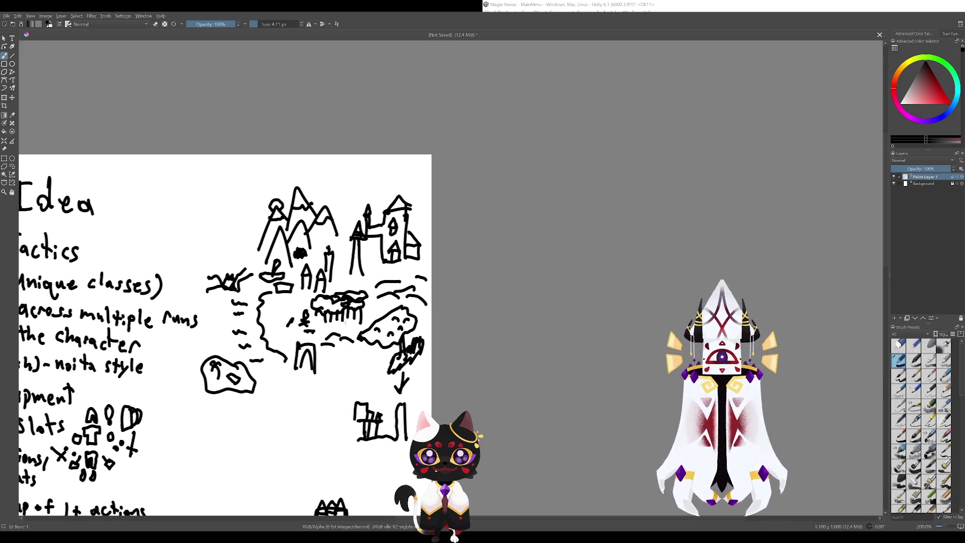
- Try and undo marks on the map feature, gate, mountain area and tower sketch
{"action": "left_click_drag", "start_coordinate": [393, 302], "coordinate": [412, 347]}
{"action": "key", "text": "ctrl+z"}
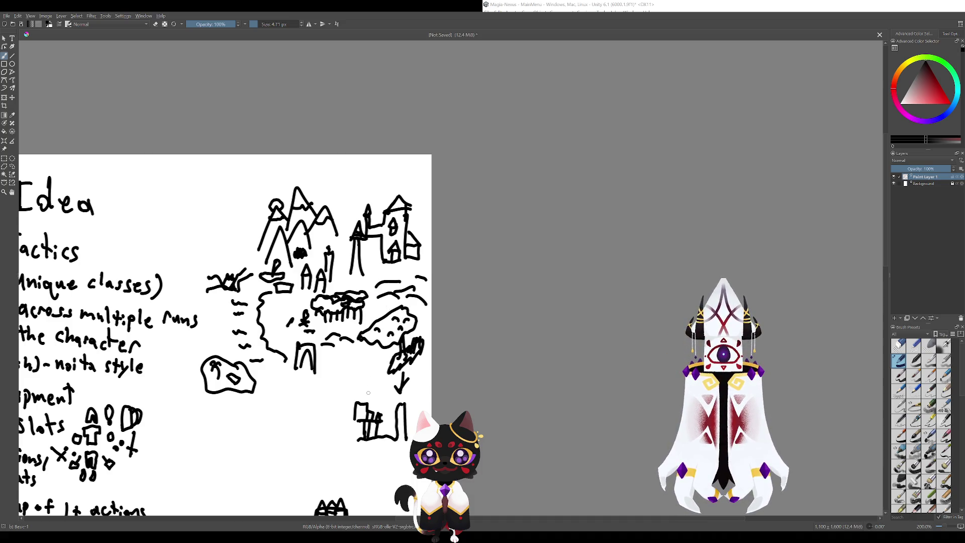
{"action": "mouse_move", "coordinate": [304, 327]}
{"action": "left_mouse_down"}
{"action": "mouse_move", "coordinate": [325, 343]}
{"action": "mouse_move", "coordinate": [308, 328]}
{"action": "mouse_move", "coordinate": [295, 340]}
{"action": "mouse_move", "coordinate": [337, 382]}
{"action": "left_mouse_up"}
{"action": "key", "text": "ctrl+z"}
{"action": "key", "text": "ctrl+z"}
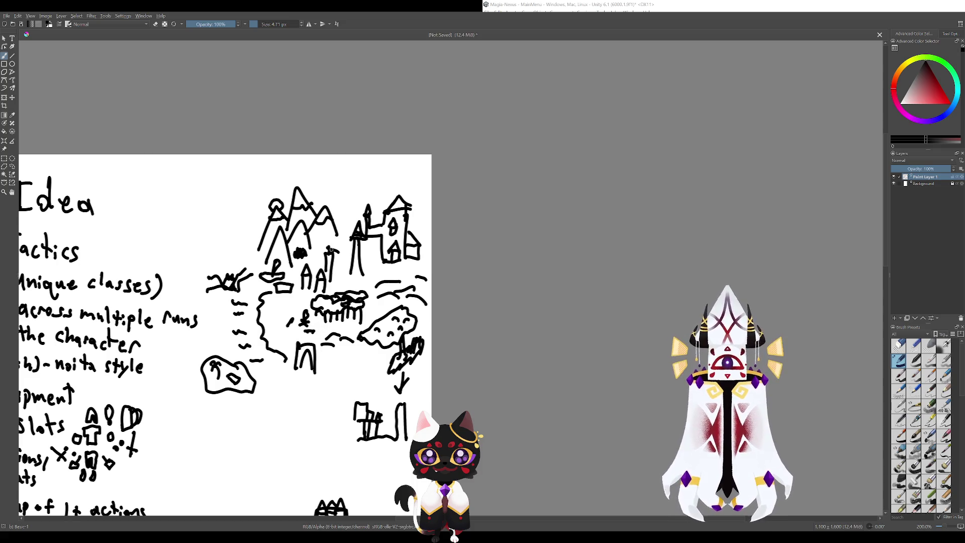
{"action": "left_click_drag", "start_coordinate": [322, 242], "coordinate": [347, 294]}
{"action": "key", "text": "ctrl+z"}
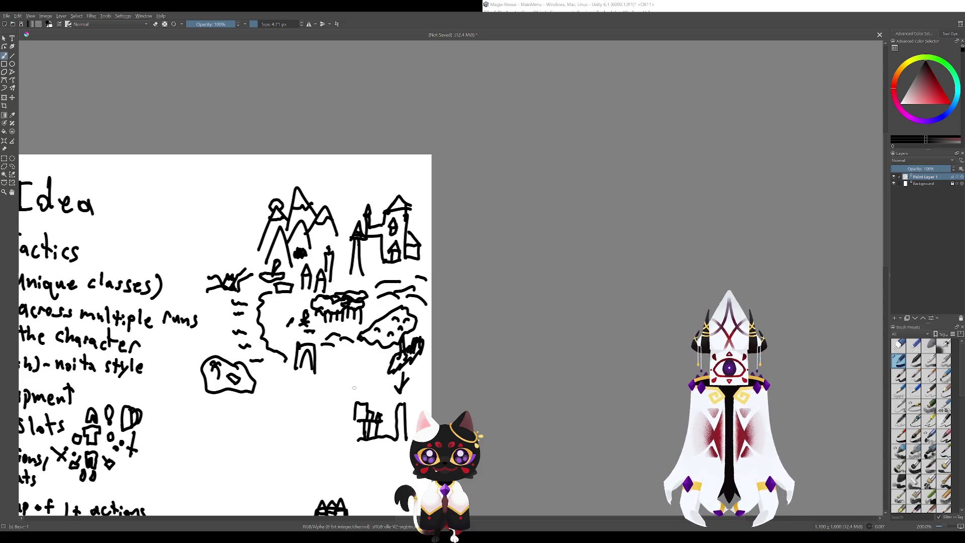
{"action": "scroll", "coordinate": [313, 288], "scroll_direction": "down", "scroll_amount": 5}
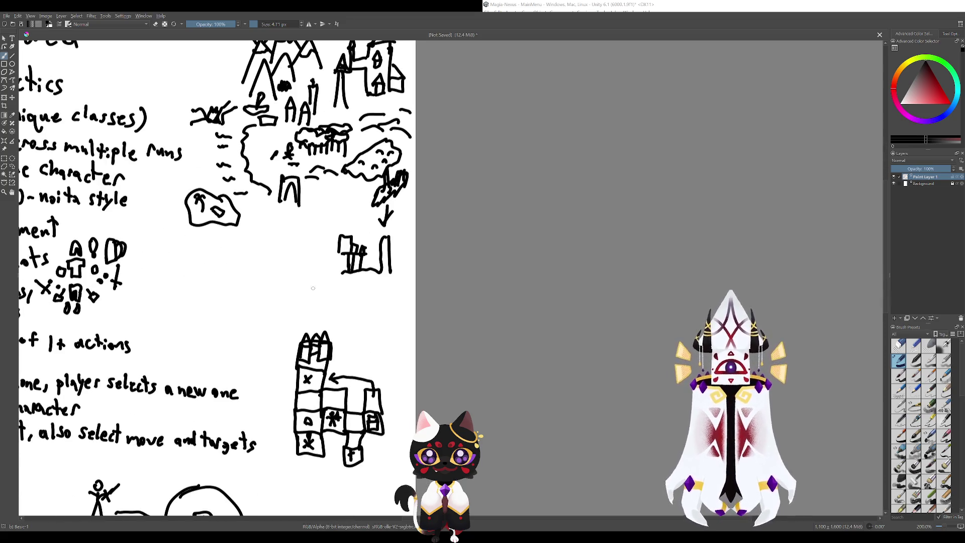
{"action": "scroll", "coordinate": [322, 281], "scroll_direction": "up", "scroll_amount": 1}
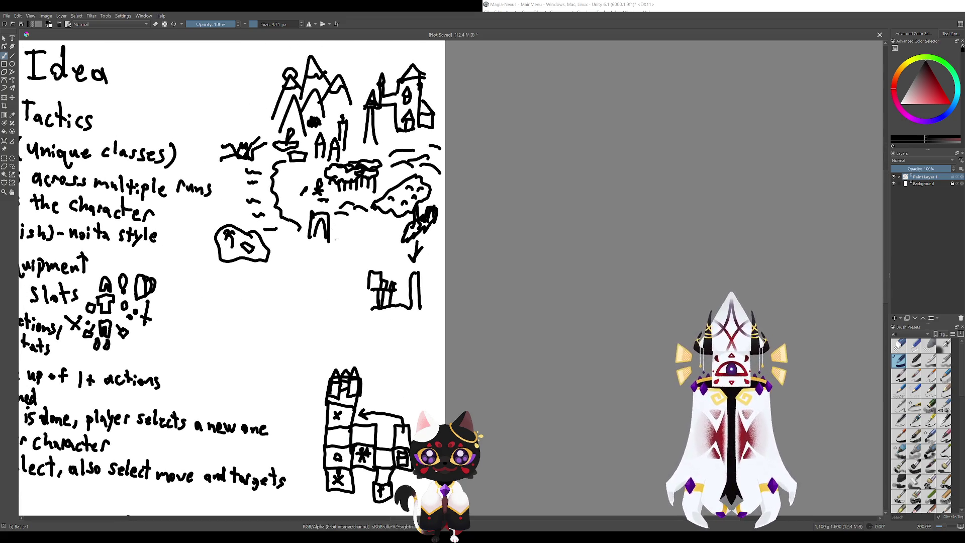
{"action": "scroll", "coordinate": [322, 282], "scroll_direction": "down", "scroll_amount": 2}
{"action": "mouse_move", "coordinate": [352, 279]}
{"action": "left_mouse_down"}
{"action": "mouse_move", "coordinate": [347, 262]}
{"action": "mouse_move", "coordinate": [301, 274]}
{"action": "left_mouse_up"}
{"action": "key", "text": "ctrl+z"}
- Draw a short line beside the left side of the tower top, redoing it once
{"action": "scroll", "coordinate": [320, 305], "scroll_direction": "up", "scroll_amount": 5}
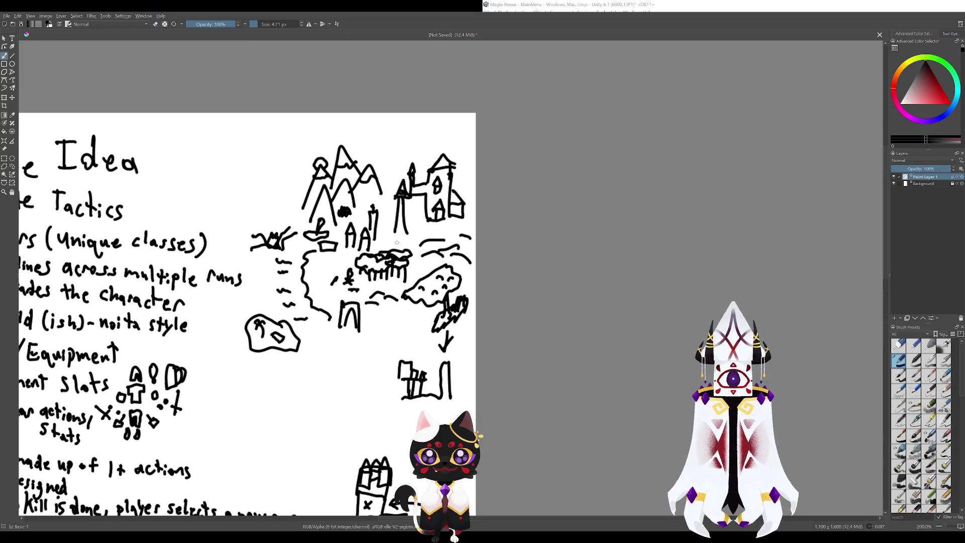
{"action": "scroll", "coordinate": [347, 392], "scroll_direction": "down", "scroll_amount": 3}
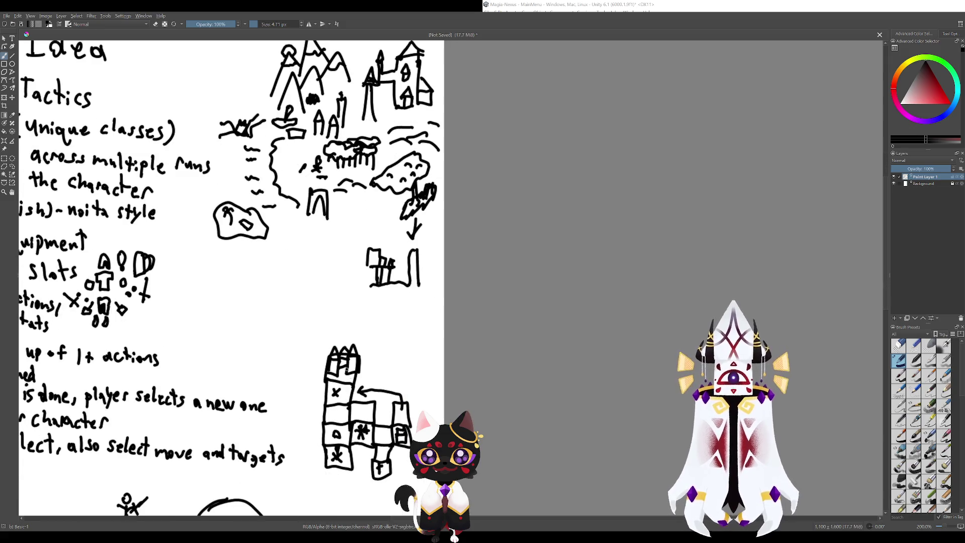
{"action": "mouse_move", "coordinate": [331, 352]}
{"action": "left_mouse_down"}
{"action": "mouse_move", "coordinate": [298, 371]}
{"action": "mouse_move", "coordinate": [298, 385]}
{"action": "left_mouse_up"}
{"action": "key", "text": "ctrl+z"}
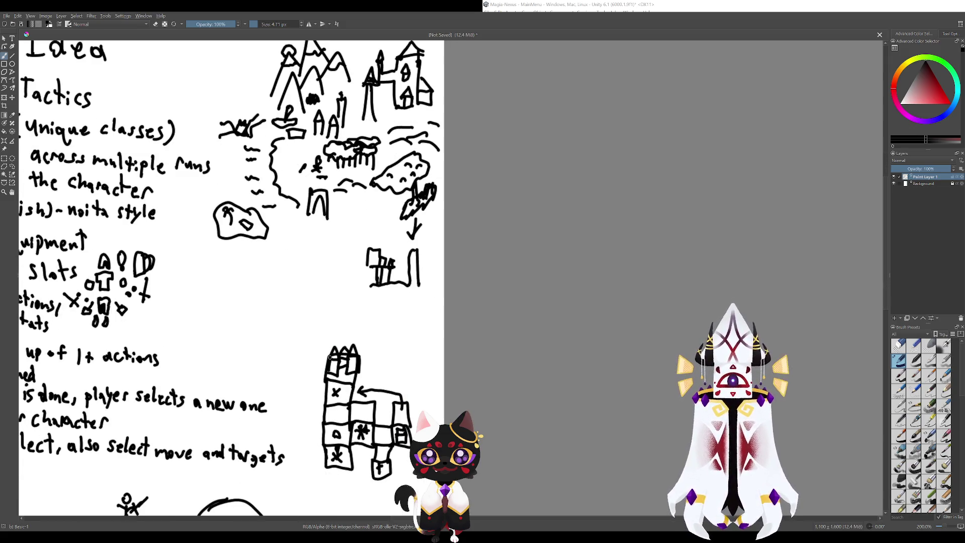
{"action": "mouse_move", "coordinate": [332, 353]}
{"action": "left_mouse_down"}
{"action": "mouse_move", "coordinate": [304, 379]}
{"action": "mouse_move", "coordinate": [326, 386]}
{"action": "left_mouse_up"}
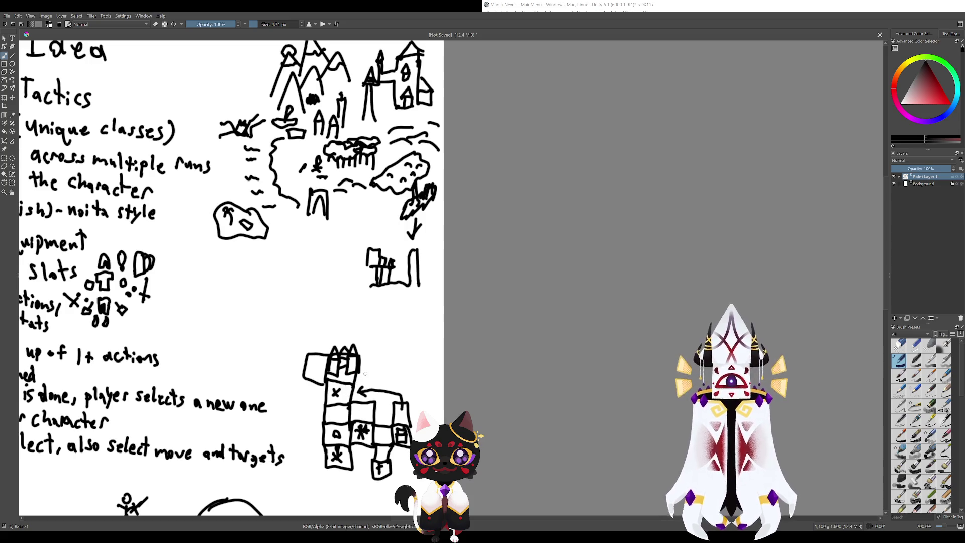
- Clear the stray strokes and circle, then draw the 'of' box beside the tower top
{"action": "key", "text": "ctrl+z"}
{"action": "key", "text": "ctrl+z"}
{"action": "mouse_move", "coordinate": [352, 340]}
{"action": "left_mouse_down"}
{"action": "mouse_move", "coordinate": [327, 372]}
{"action": "mouse_move", "coordinate": [325, 362]}
{"action": "mouse_move", "coordinate": [332, 378]}
{"action": "left_mouse_up"}
{"action": "key", "text": "ctrl+z"}
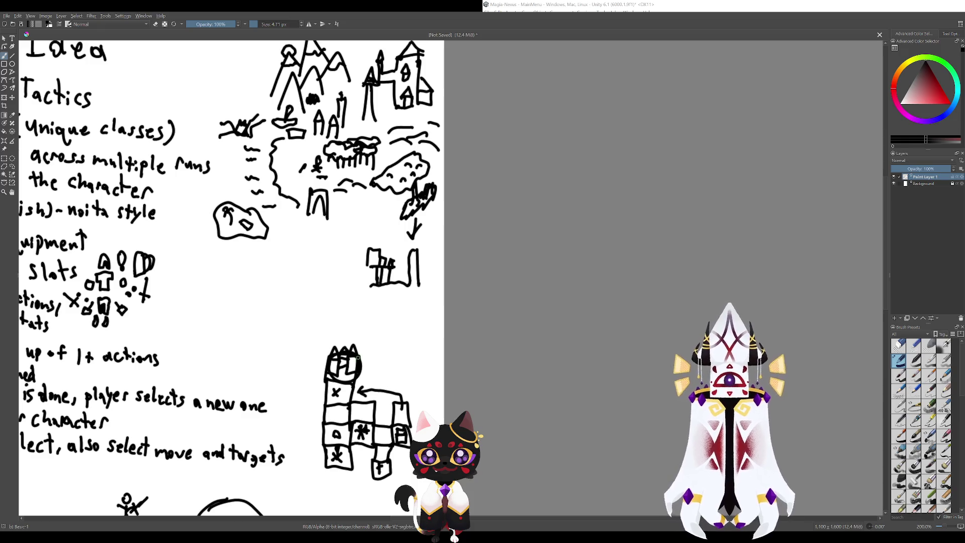
{"action": "key", "text": "ctrl+z"}
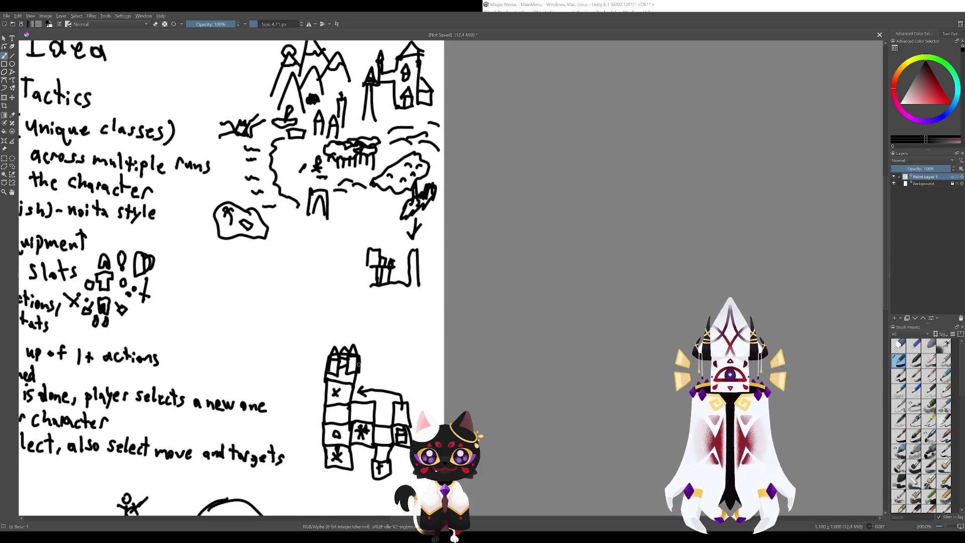
{"action": "mouse_move", "coordinate": [354, 383]}
{"action": "left_mouse_down"}
{"action": "mouse_move", "coordinate": [381, 383]}
{"action": "mouse_move", "coordinate": [367, 358]}
{"action": "mouse_move", "coordinate": [355, 358]}
{"action": "left_mouse_up"}
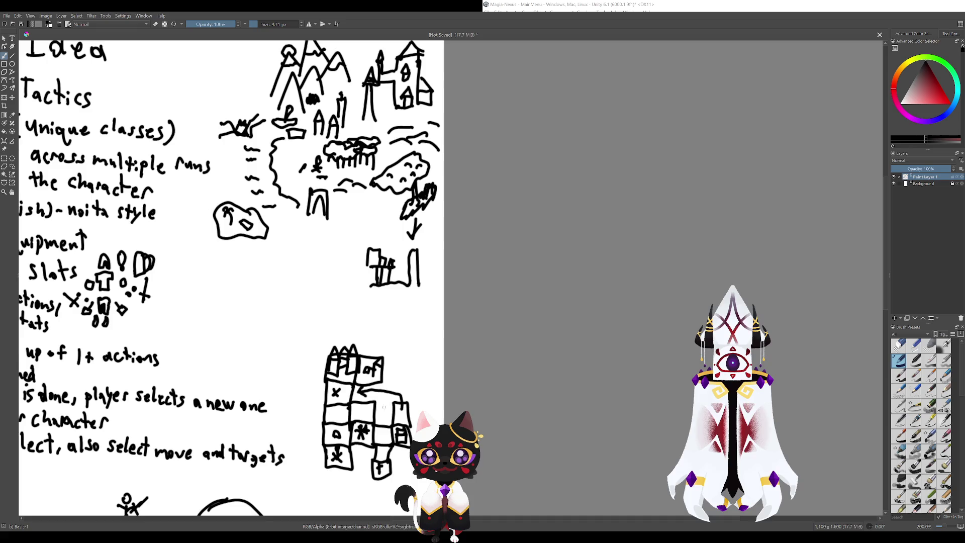
- Draw a box outline above the tower, then pan out to the whole Game Idea page
{"action": "scroll", "coordinate": [384, 408], "scroll_direction": "up", "scroll_amount": 2}
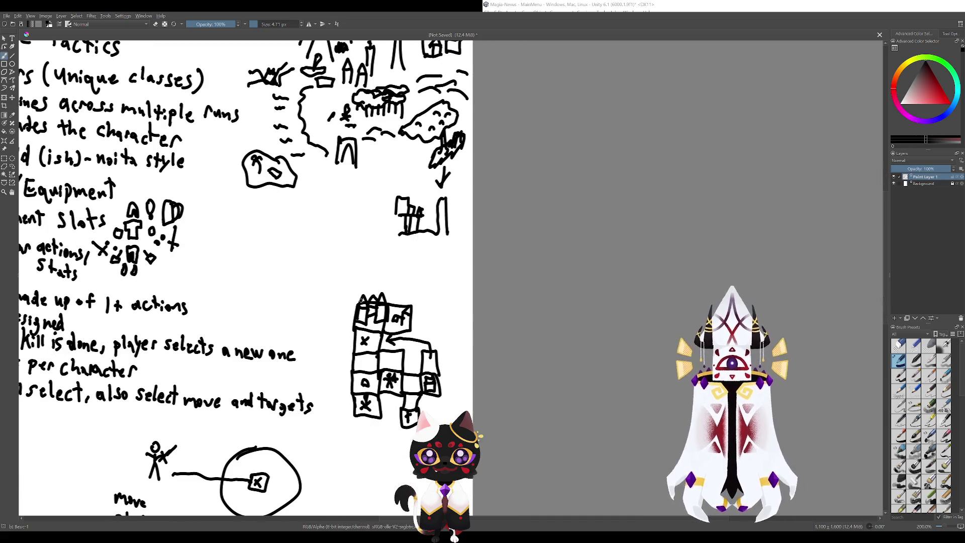
{"action": "mouse_move", "coordinate": [361, 300]}
{"action": "left_mouse_down"}
{"action": "mouse_move", "coordinate": [367, 276]}
{"action": "mouse_move", "coordinate": [388, 305]}
{"action": "mouse_move", "coordinate": [374, 292]}
{"action": "mouse_move", "coordinate": [380, 286]}
{"action": "mouse_move", "coordinate": [369, 301]}
{"action": "mouse_move", "coordinate": [350, 282]}
{"action": "mouse_move", "coordinate": [364, 280]}
{"action": "mouse_move", "coordinate": [361, 303]}
{"action": "left_mouse_up"}
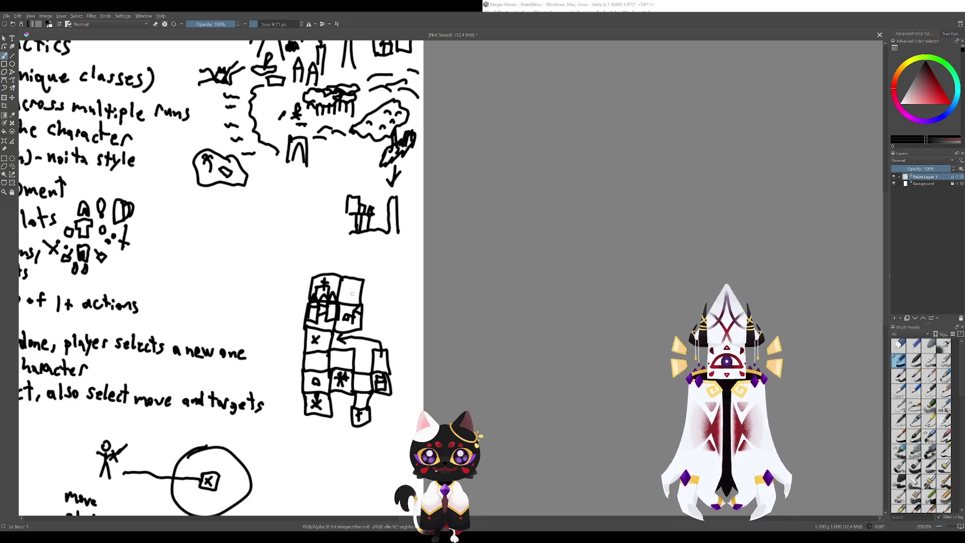
{"action": "mouse_move", "coordinate": [353, 298]}
{"action": "left_mouse_down"}
{"action": "mouse_move", "coordinate": [384, 363]}
{"action": "mouse_move", "coordinate": [322, 342]}
{"action": "mouse_move", "coordinate": [308, 315]}
{"action": "left_mouse_up"}
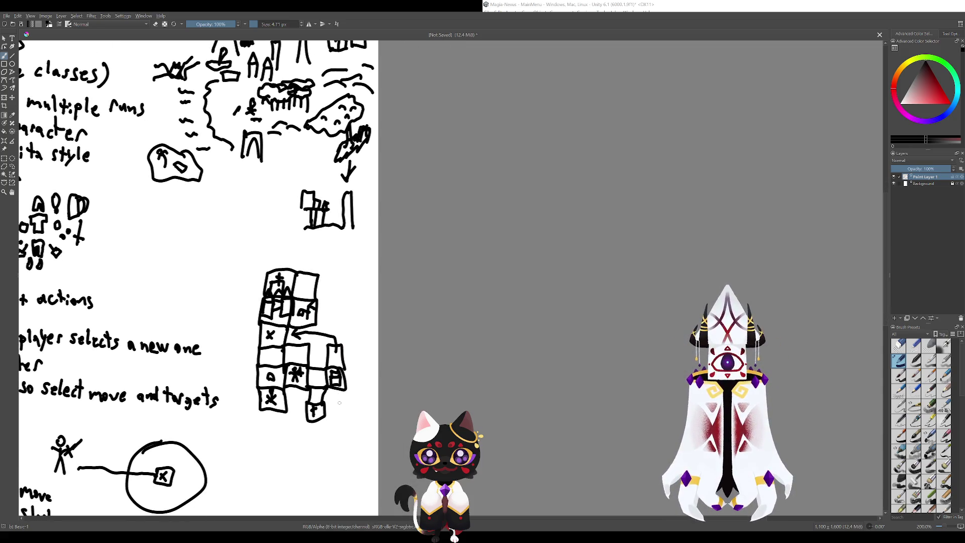
{"action": "left_click_drag", "start_coordinate": [347, 401], "coordinate": [333, 329]}
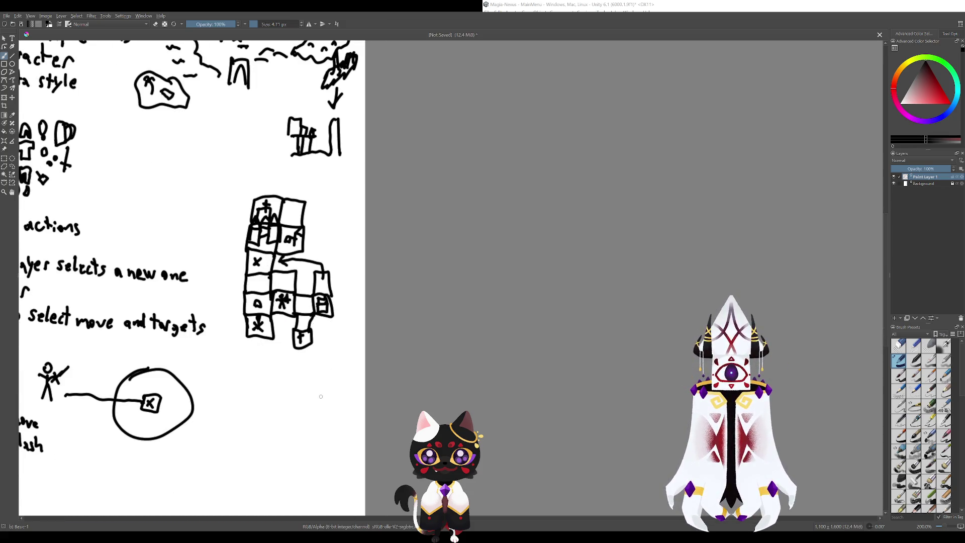
{"action": "left_click_drag", "start_coordinate": [291, 342], "coordinate": [376, 389]}
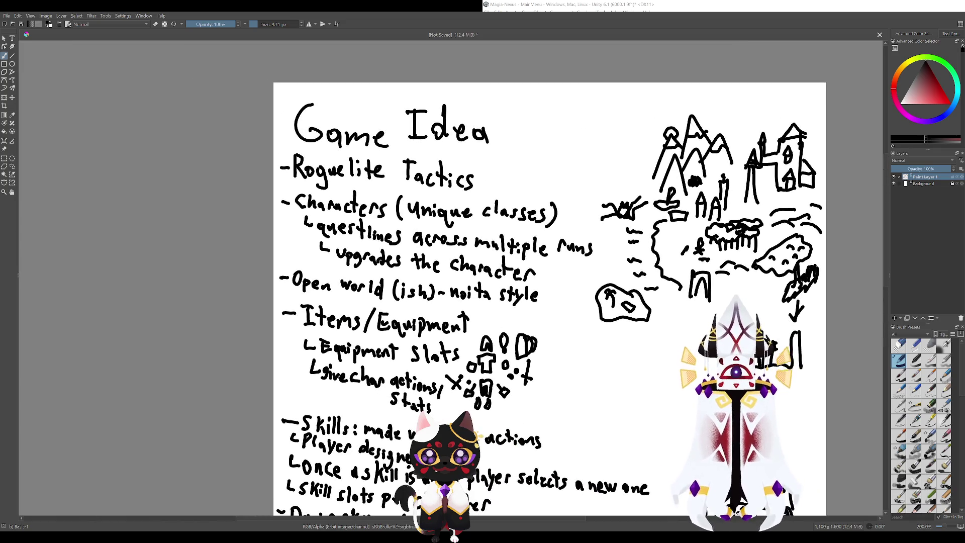
- Try and undo an ellipse around the Open world and Items/Equipment notes
{"action": "mouse_move", "coordinate": [410, 311]}
{"action": "left_mouse_down"}
{"action": "mouse_move", "coordinate": [356, 286]}
{"action": "mouse_move", "coordinate": [397, 282]}
{"action": "left_mouse_up"}
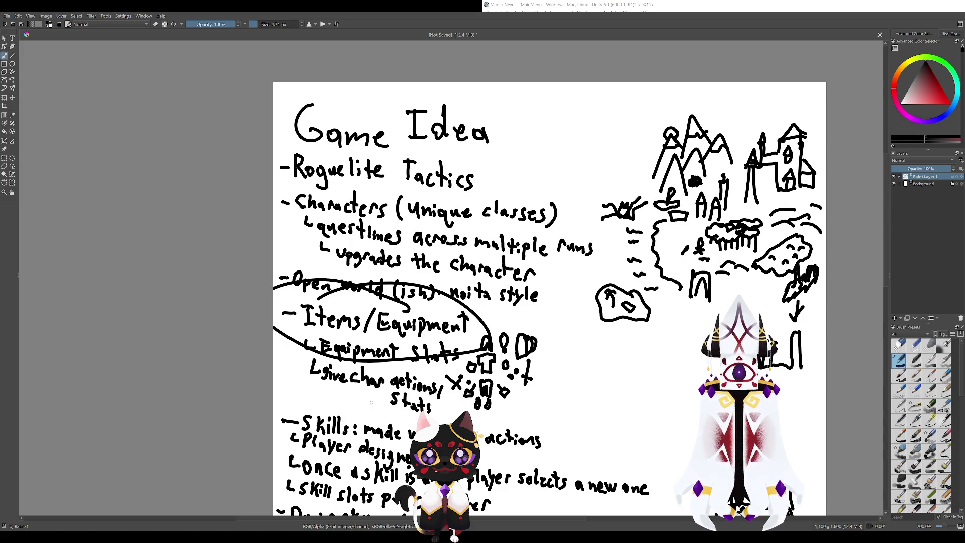
{"action": "key", "text": "ctrl+z"}
{"action": "mouse_move", "coordinate": [614, 447]}
{"action": "left_mouse_down"}
{"action": "mouse_move", "coordinate": [447, 355]}
{"action": "mouse_move", "coordinate": [363, 240]}
{"action": "mouse_move", "coordinate": [254, 280]}
{"action": "left_mouse_up"}
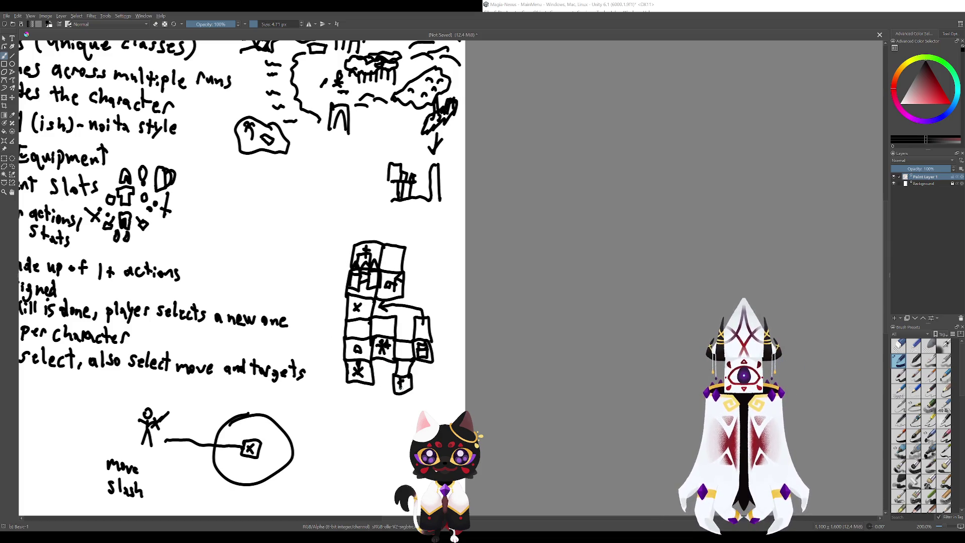
{"action": "mouse_move", "coordinate": [409, 370]}
{"action": "left_mouse_down"}
{"action": "mouse_move", "coordinate": [473, 376]}
{"action": "mouse_move", "coordinate": [304, 300]}
{"action": "left_mouse_up"}
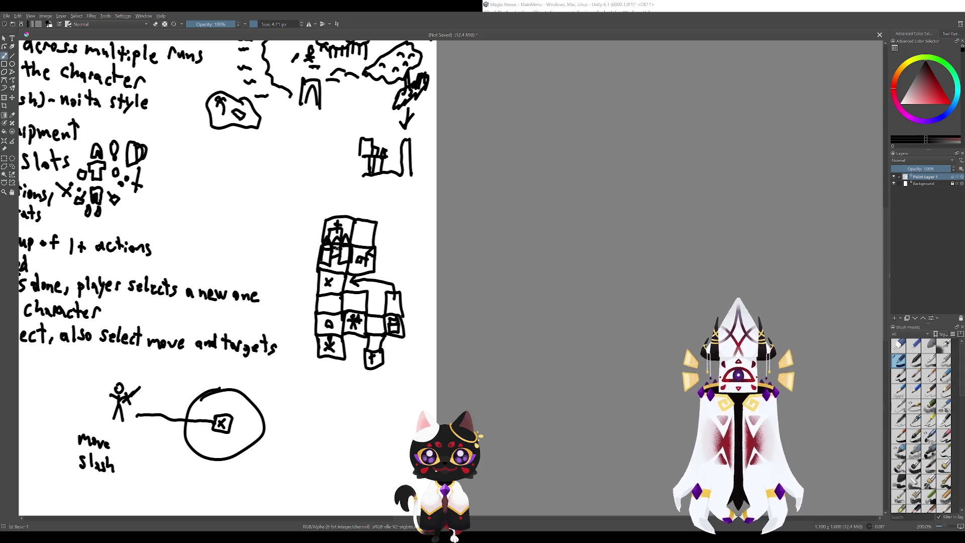
{"action": "left_click_drag", "start_coordinate": [294, 296], "coordinate": [398, 381]}
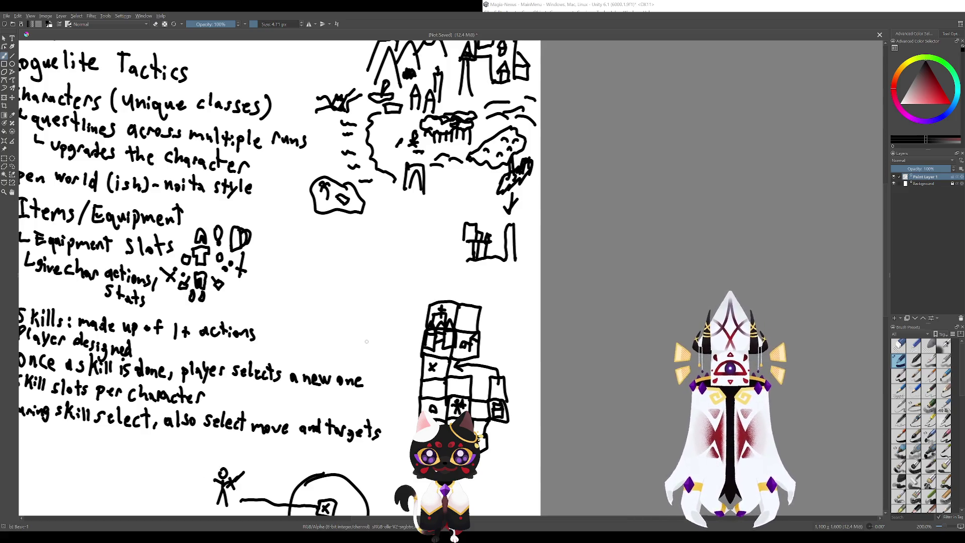
- Remove the circle around the 'of' square and the first n mark so it can be redrawn smaller
{"action": "left_click_drag", "start_coordinate": [344, 357], "coordinate": [309, 298]}
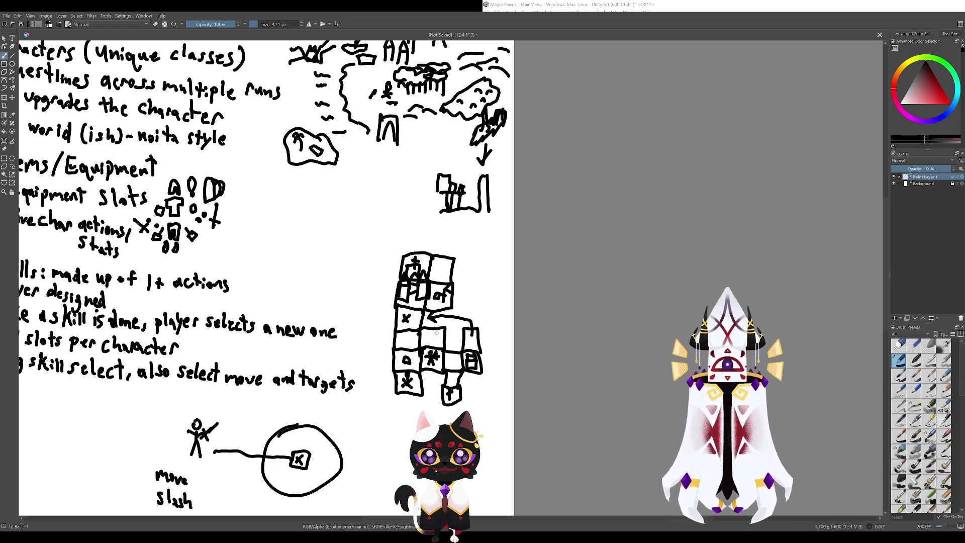
{"action": "mouse_move", "coordinate": [438, 281]}
{"action": "left_mouse_down"}
{"action": "mouse_move", "coordinate": [387, 326]}
{"action": "mouse_move", "coordinate": [392, 311]}
{"action": "left_mouse_up"}
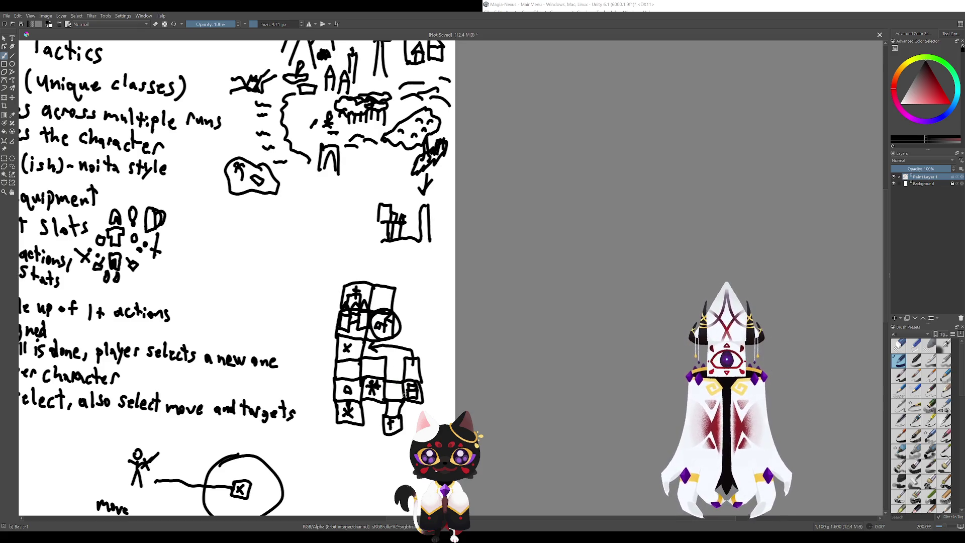
{"action": "key", "text": "ctrl+z"}
{"action": "mouse_move", "coordinate": [365, 379]}
{"action": "left_mouse_down"}
{"action": "mouse_move", "coordinate": [304, 331]}
{"action": "mouse_move", "coordinate": [345, 374]}
{"action": "left_mouse_up"}
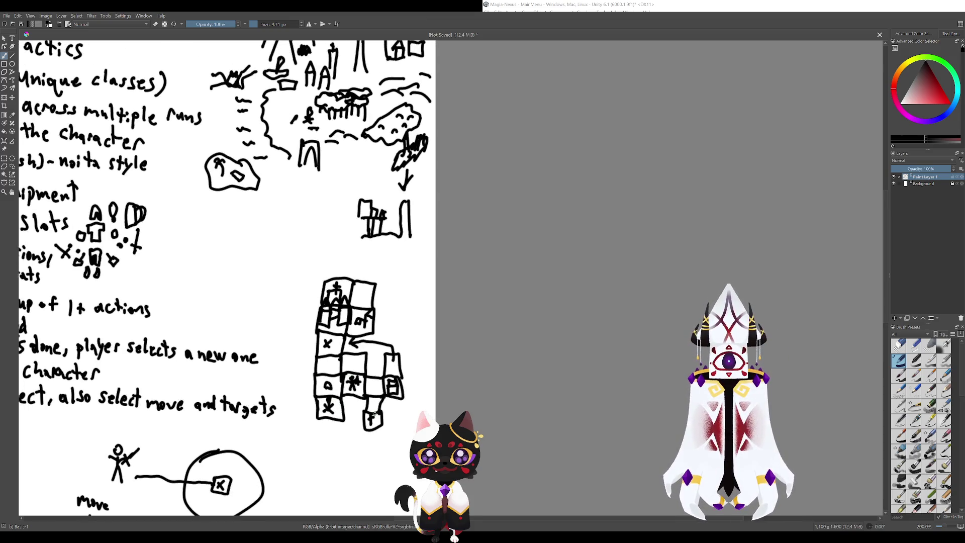
{"action": "left_click_drag", "start_coordinate": [375, 414], "coordinate": [392, 464]}
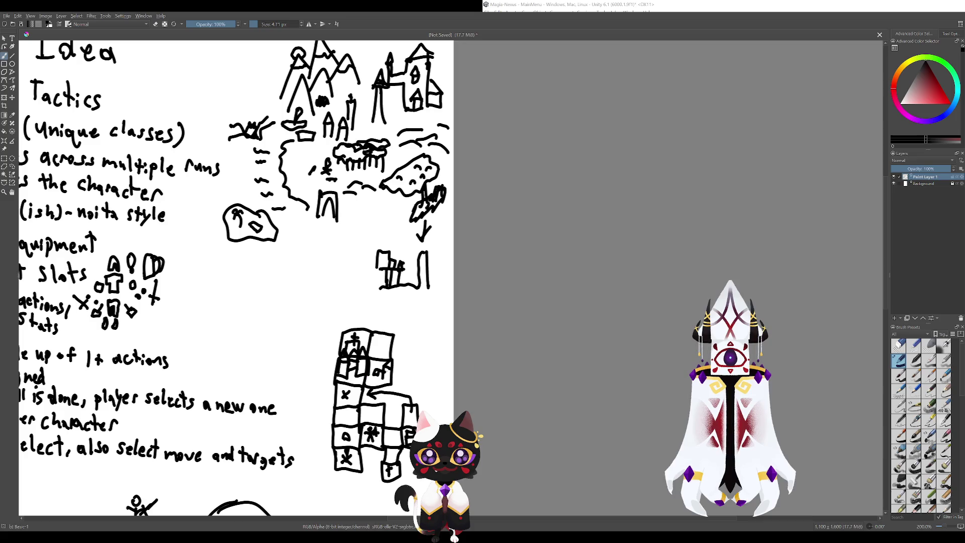
{"action": "mouse_move", "coordinate": [332, 343]}
{"action": "left_mouse_down"}
{"action": "mouse_move", "coordinate": [361, 341]}
{"action": "mouse_move", "coordinate": [346, 330]}
{"action": "mouse_move", "coordinate": [372, 330]}
{"action": "mouse_move", "coordinate": [315, 327]}
{"action": "mouse_move", "coordinate": [345, 354]}
{"action": "mouse_move", "coordinate": [333, 343]}
{"action": "mouse_move", "coordinate": [360, 342]}
{"action": "mouse_move", "coordinate": [325, 305]}
{"action": "mouse_move", "coordinate": [262, 277]}
{"action": "left_mouse_up"}
{"action": "key", "text": "ctrl+z"}
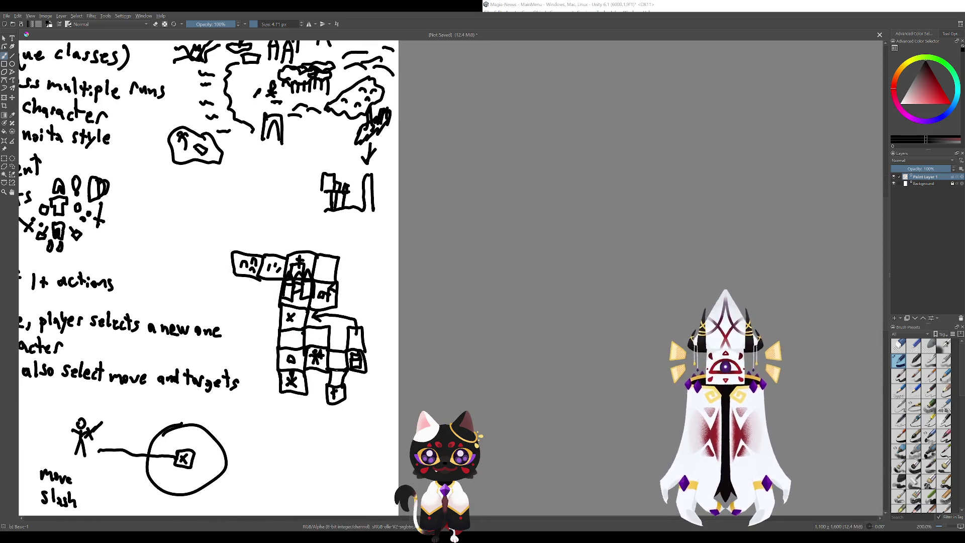
- Try and undo a circle around the asterisk and a stroke through the grid sketch
{"action": "mouse_move", "coordinate": [373, 399]}
{"action": "left_mouse_down"}
{"action": "mouse_move", "coordinate": [308, 330]}
{"action": "mouse_move", "coordinate": [379, 379]}
{"action": "mouse_move", "coordinate": [347, 357]}
{"action": "left_mouse_up"}
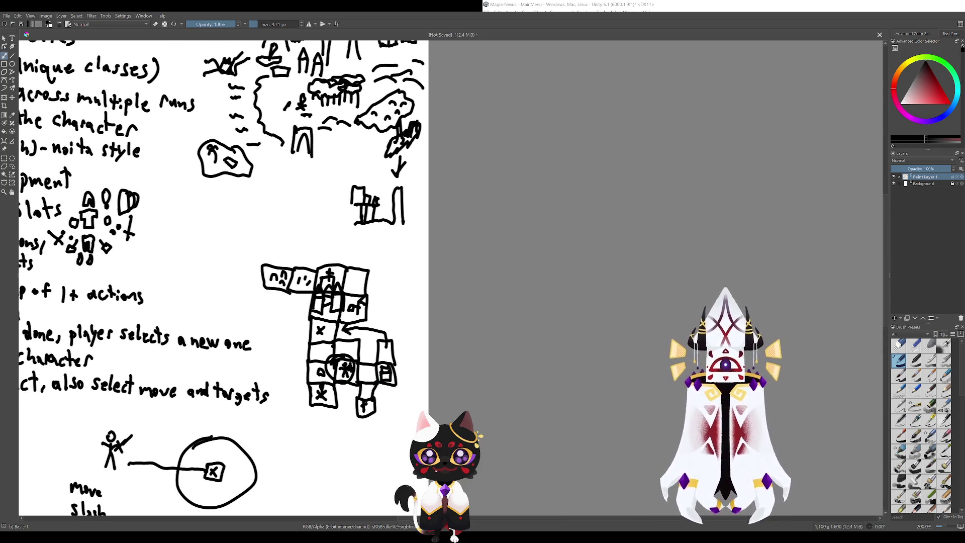
{"action": "key", "text": "ctrl+z"}
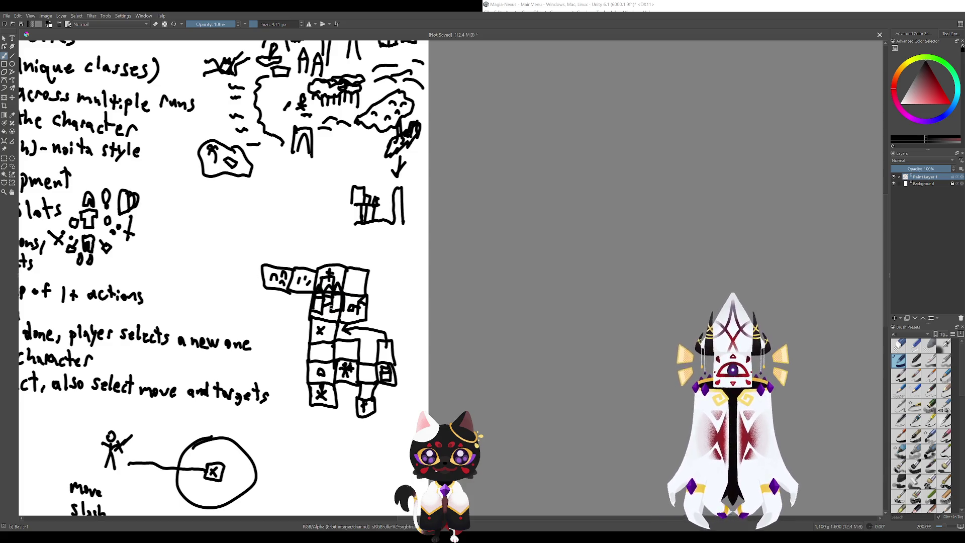
{"action": "mouse_move", "coordinate": [333, 307]}
{"action": "left_mouse_down"}
{"action": "mouse_move", "coordinate": [329, 366]}
{"action": "mouse_move", "coordinate": [362, 381]}
{"action": "mouse_move", "coordinate": [366, 399]}
{"action": "mouse_move", "coordinate": [361, 371]}
{"action": "mouse_move", "coordinate": [350, 374]}
{"action": "mouse_move", "coordinate": [352, 383]}
{"action": "mouse_move", "coordinate": [362, 377]}
{"action": "mouse_move", "coordinate": [367, 412]}
{"action": "left_mouse_up"}
{"action": "key", "text": "ctrl+z"}
{"action": "key", "text": "ctrl+z"}
{"action": "key", "text": "ctrl+z"}
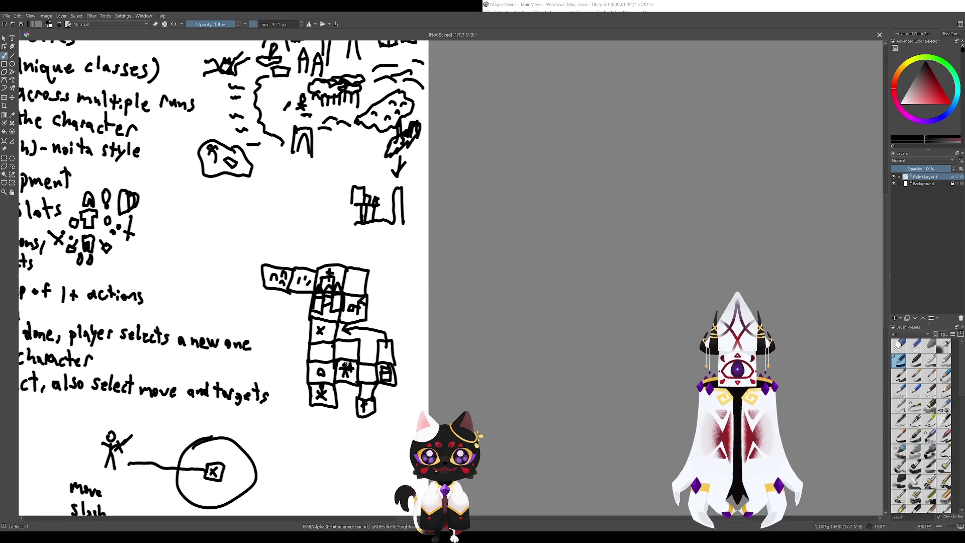
{"action": "mouse_move", "coordinate": [337, 352]}
{"action": "left_mouse_down"}
{"action": "mouse_move", "coordinate": [355, 374]}
{"action": "mouse_move", "coordinate": [342, 350]}
{"action": "left_mouse_up"}
{"action": "key", "text": "ctrl+z"}
{"action": "key", "text": "ctrl+z"}
- Try and undo small marks inside and atop the grid squares
{"action": "mouse_move", "coordinate": [344, 351]}
{"action": "left_mouse_down"}
{"action": "mouse_move", "coordinate": [332, 340]}
{"action": "mouse_move", "coordinate": [330, 310]}
{"action": "left_mouse_up"}
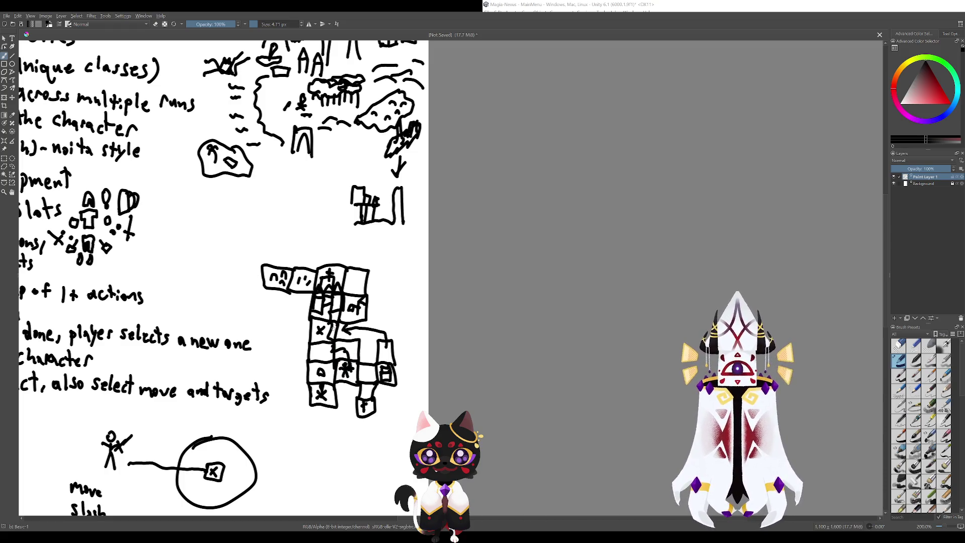
{"action": "key", "text": "ctrl+z"}
{"action": "key", "text": "ctrl+z"}
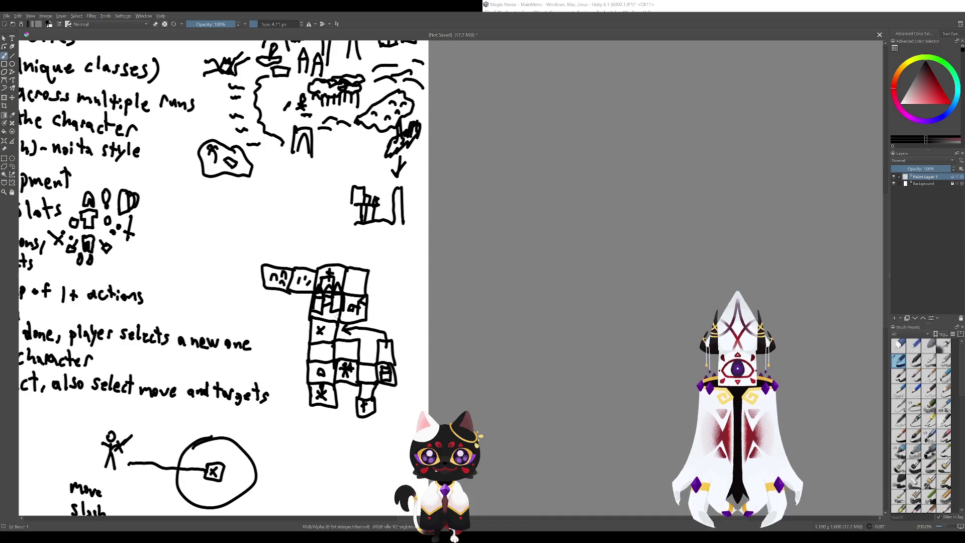
{"action": "left_click_drag", "start_coordinate": [341, 270], "coordinate": [409, 318]}
{"action": "key", "text": "ctrl+z"}
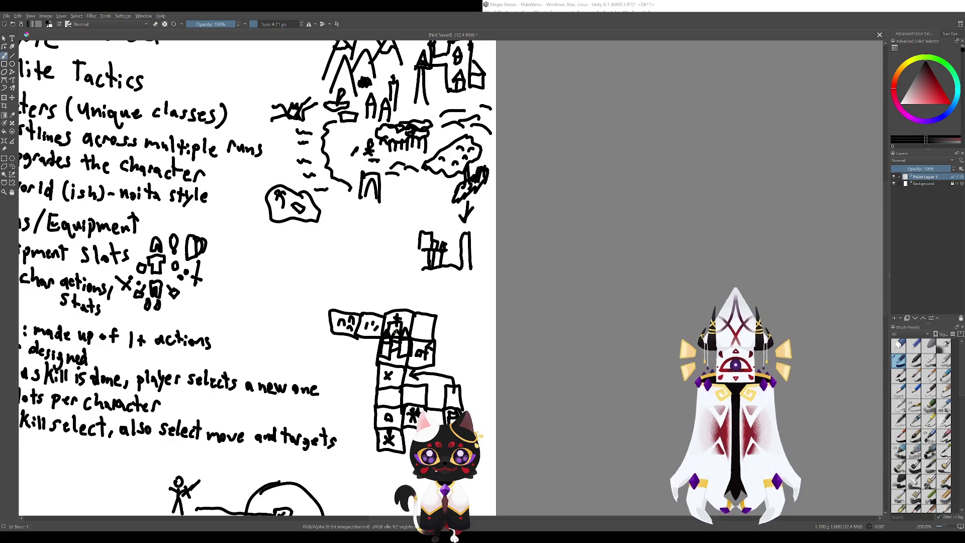
{"action": "mouse_move", "coordinate": [362, 296]}
{"action": "left_mouse_down"}
{"action": "mouse_move", "coordinate": [343, 253]}
{"action": "mouse_move", "coordinate": [325, 272]}
{"action": "mouse_move", "coordinate": [335, 276]}
{"action": "mouse_move", "coordinate": [315, 267]}
{"action": "mouse_move", "coordinate": [324, 265]}
{"action": "left_mouse_up"}
{"action": "key", "text": "ctrl+z"}
{"action": "key", "text": "ctrl+z"}
{"action": "key", "text": "ctrl+z"}
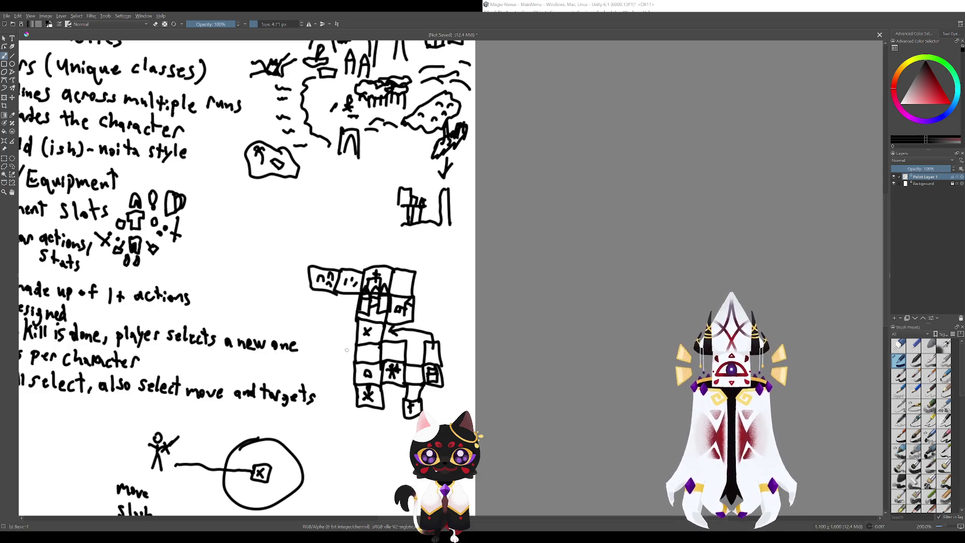
- Reframe on the sketches and draw a new box left of the 'nn' box
{"action": "left_click_drag", "start_coordinate": [296, 235], "coordinate": [339, 266]}
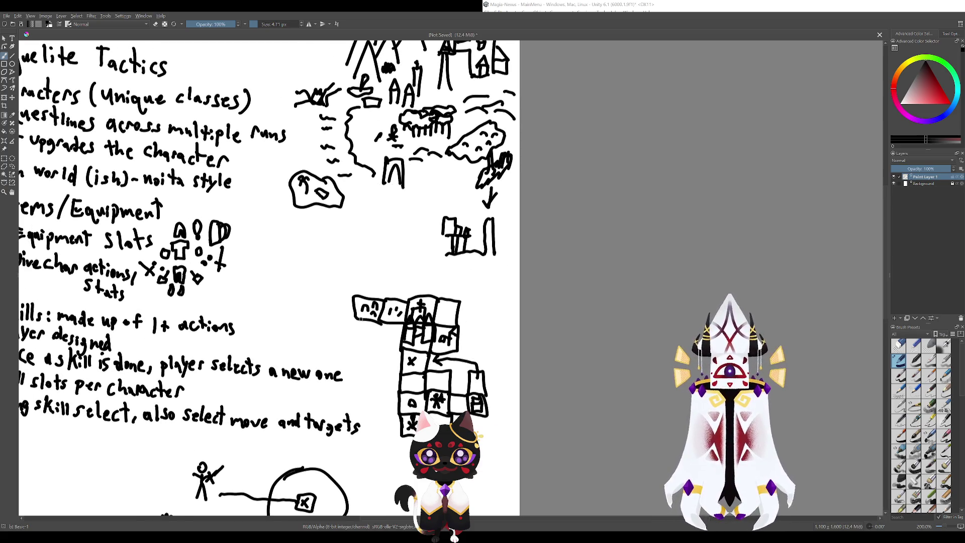
{"action": "mouse_move", "coordinate": [346, 354]}
{"action": "left_mouse_down"}
{"action": "mouse_move", "coordinate": [259, 325]}
{"action": "mouse_move", "coordinate": [314, 344]}
{"action": "left_mouse_up"}
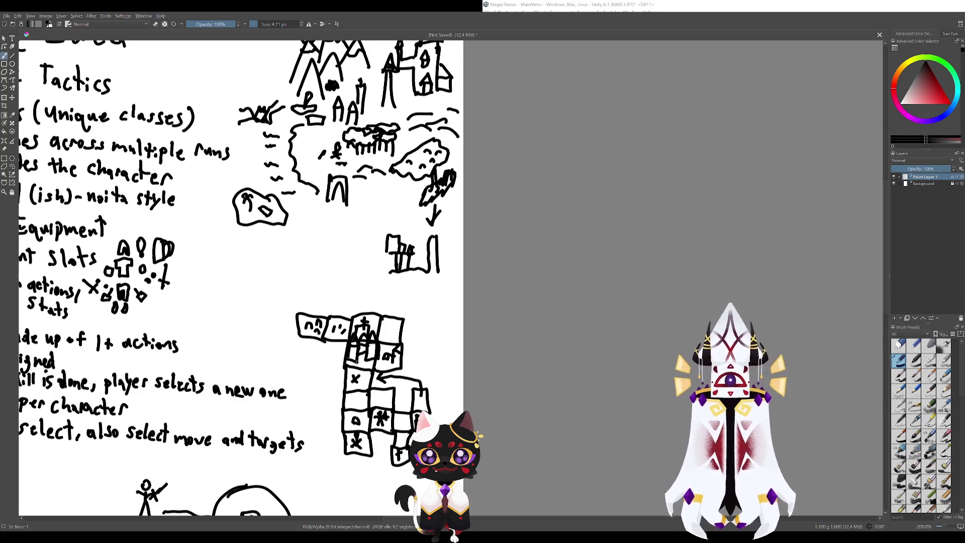
{"action": "mouse_move", "coordinate": [360, 408]}
{"action": "left_mouse_down"}
{"action": "mouse_move", "coordinate": [325, 333]}
{"action": "mouse_move", "coordinate": [360, 413]}
{"action": "left_mouse_up"}
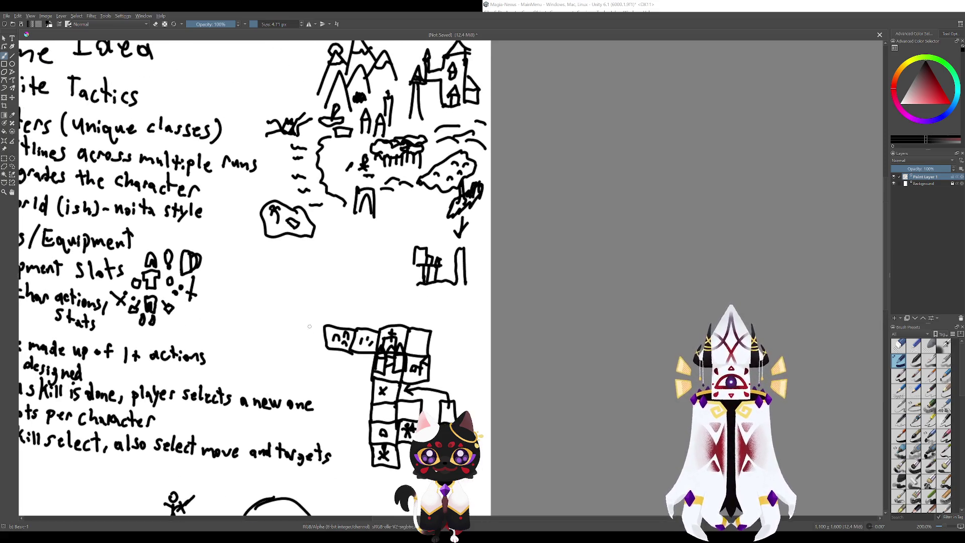
{"action": "left_click_drag", "start_coordinate": [345, 344], "coordinate": [309, 310]}
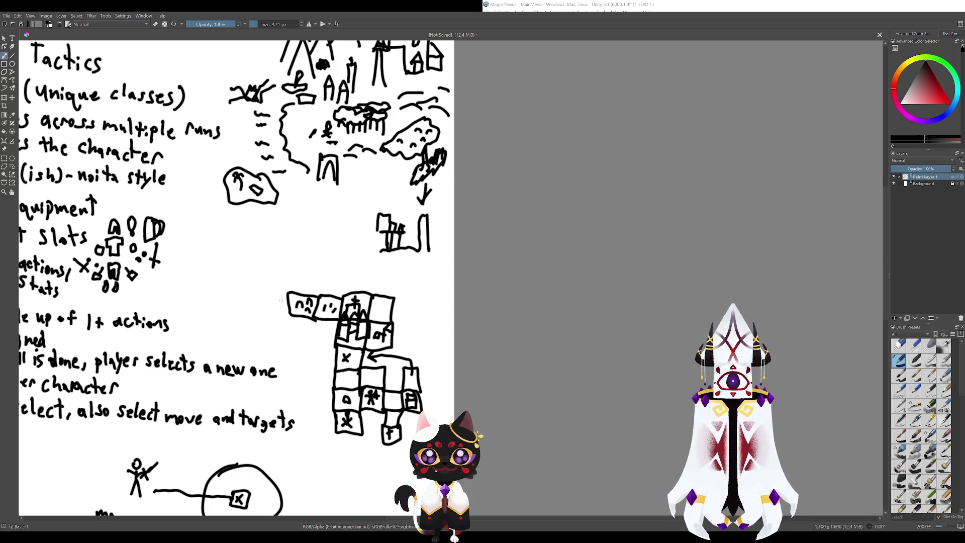
{"action": "mouse_move", "coordinate": [288, 293]}
{"action": "left_mouse_down"}
{"action": "mouse_move", "coordinate": [265, 305]}
{"action": "mouse_move", "coordinate": [280, 318]}
{"action": "mouse_move", "coordinate": [275, 295]}
{"action": "mouse_move", "coordinate": [284, 310]}
{"action": "mouse_move", "coordinate": [272, 309]}
{"action": "mouse_move", "coordinate": [278, 301]}
{"action": "mouse_move", "coordinate": [284, 315]}
{"action": "mouse_move", "coordinate": [281, 289]}
{"action": "mouse_move", "coordinate": [261, 294]}
{"action": "mouse_move", "coordinate": [317, 291]}
{"action": "left_mouse_up"}
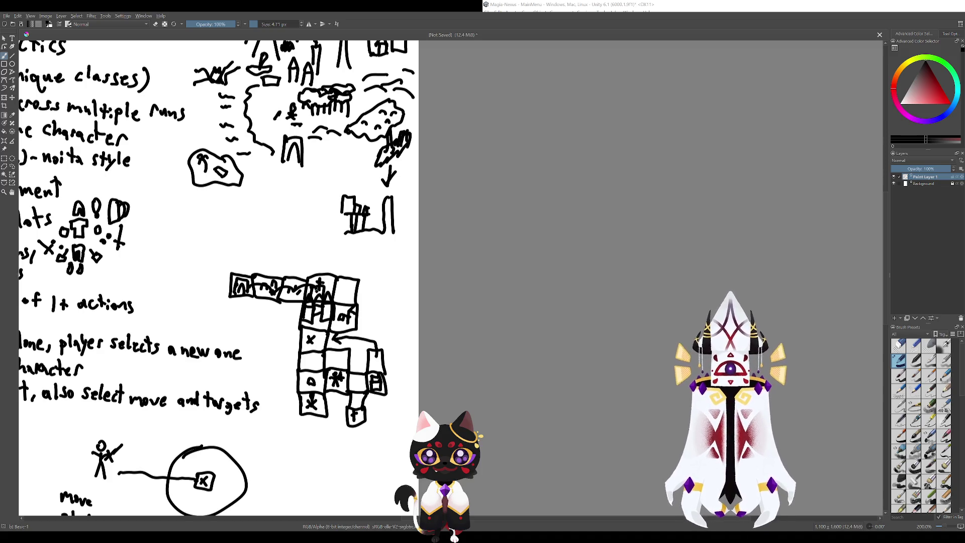
- Replace the top-row strokes with a short mark in the empty top-right box
{"action": "key", "text": "ctrl+z"}
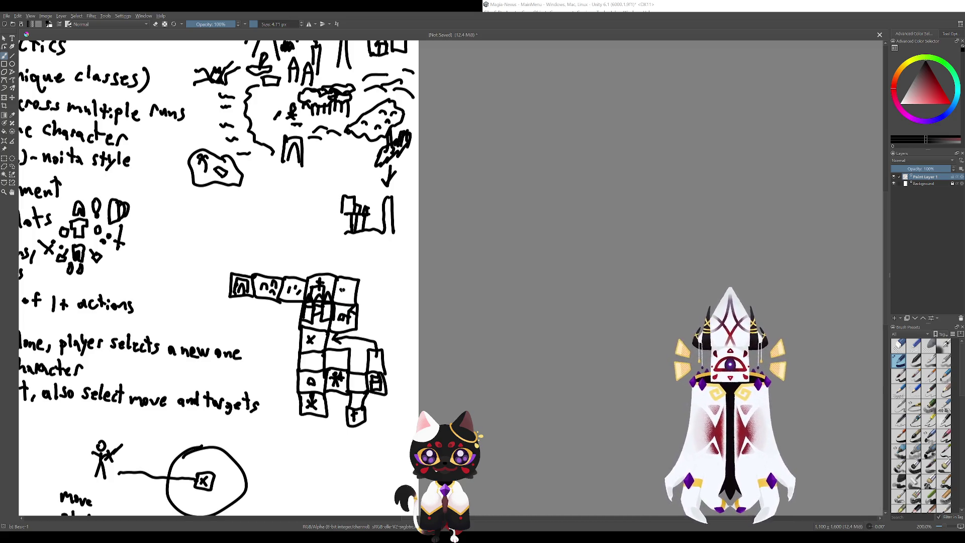
{"action": "mouse_move", "coordinate": [341, 290]}
{"action": "left_mouse_down"}
{"action": "mouse_move", "coordinate": [351, 290]}
{"action": "mouse_move", "coordinate": [342, 296]}
{"action": "mouse_move", "coordinate": [360, 334]}
{"action": "mouse_move", "coordinate": [367, 316]}
{"action": "mouse_move", "coordinate": [354, 273]}
{"action": "left_mouse_up"}
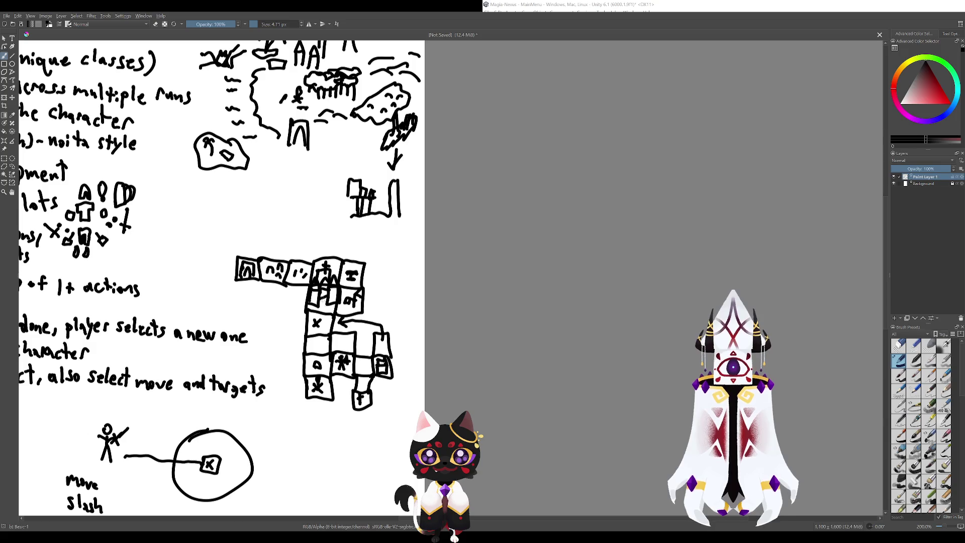
{"action": "left_click_drag", "start_coordinate": [259, 274], "coordinate": [314, 271]}
{"action": "key", "text": "ctrl+z"}
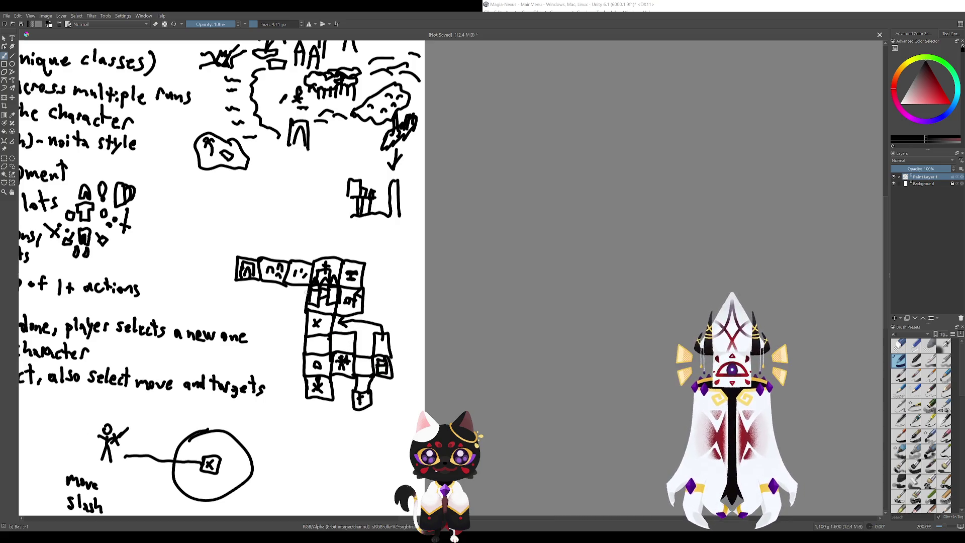
- Try and undo a loop around the grid's top, then view the whole page
{"action": "mouse_move", "coordinate": [302, 251]}
{"action": "left_mouse_down"}
{"action": "mouse_move", "coordinate": [319, 309]}
{"action": "mouse_move", "coordinate": [282, 229]}
{"action": "left_mouse_up"}
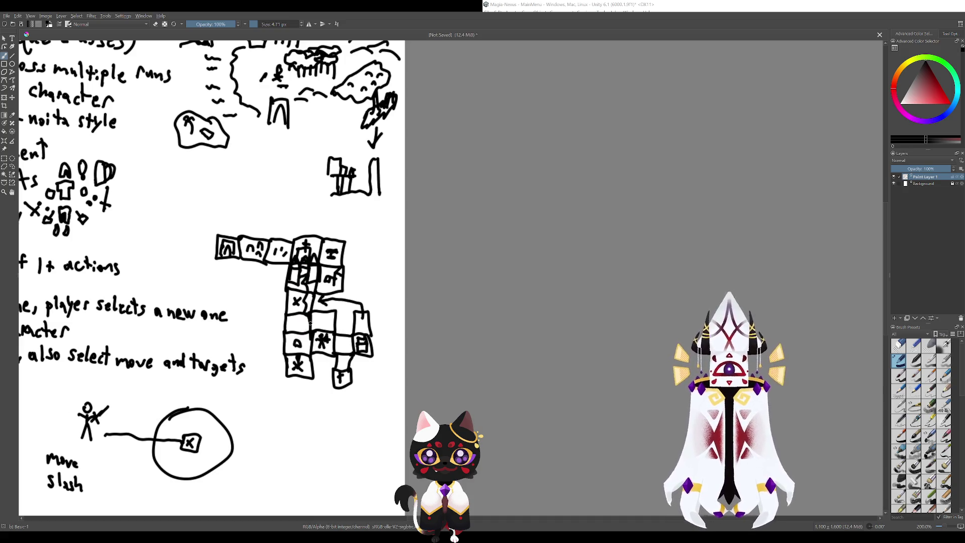
{"action": "left_click_drag", "start_coordinate": [322, 301], "coordinate": [307, 358]}
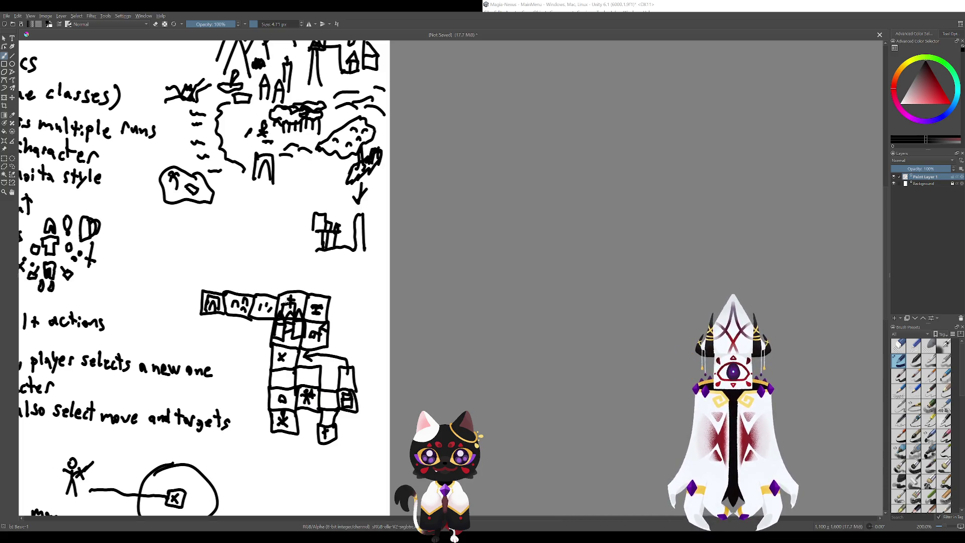
{"action": "mouse_move", "coordinate": [261, 301]}
{"action": "left_mouse_down"}
{"action": "mouse_move", "coordinate": [335, 287]}
{"action": "mouse_move", "coordinate": [271, 292]}
{"action": "left_mouse_up"}
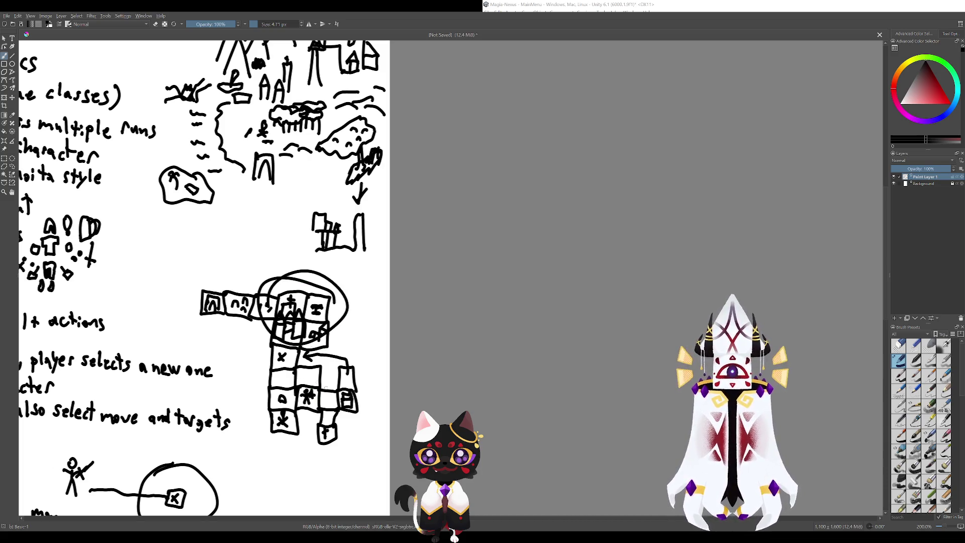
{"action": "key", "text": "ctrl+z"}
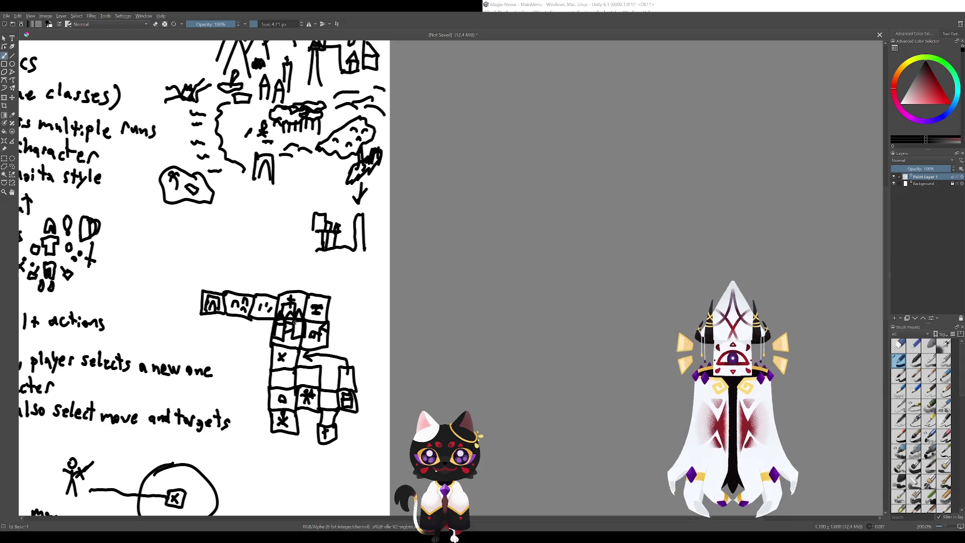
{"action": "mouse_move", "coordinate": [415, 298]}
{"action": "left_mouse_down"}
{"action": "mouse_move", "coordinate": [497, 305]}
{"action": "mouse_move", "coordinate": [619, 363]}
{"action": "left_mouse_up"}
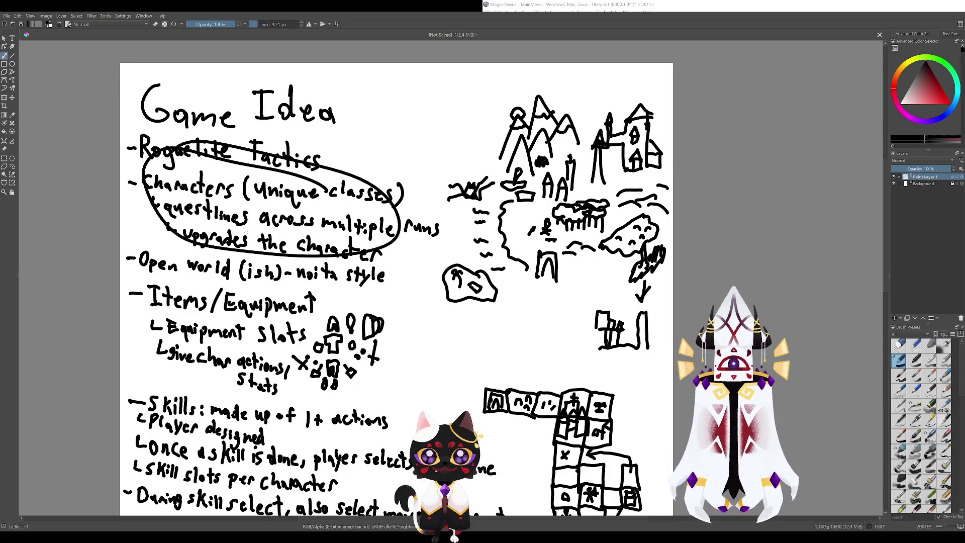
{"action": "left_click_drag", "start_coordinate": [352, 302], "coordinate": [239, 195]}
{"action": "left_click_drag", "start_coordinate": [508, 402], "coordinate": [330, 386]}
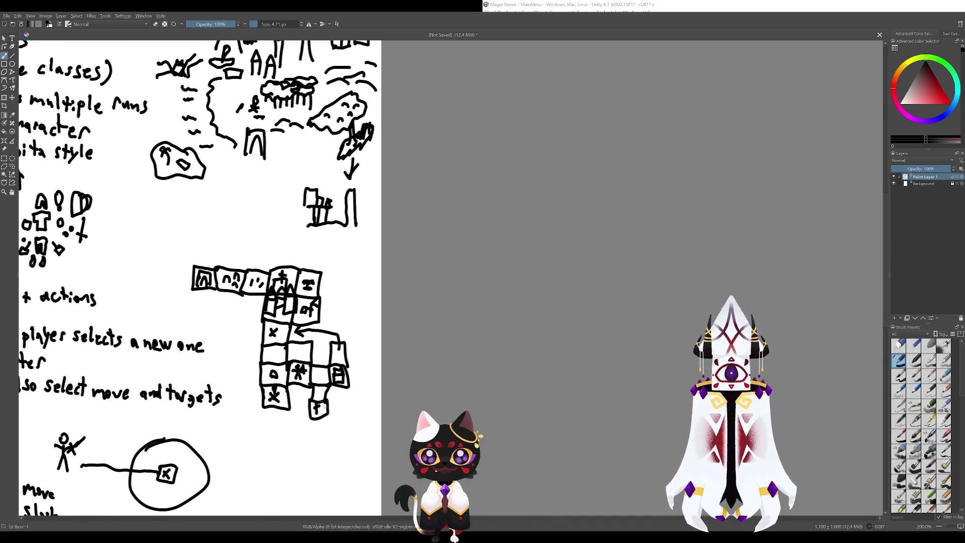
{"action": "mouse_move", "coordinate": [199, 222]}
{"action": "left_mouse_down"}
{"action": "mouse_move", "coordinate": [246, 247]}
{"action": "mouse_move", "coordinate": [336, 333]}
{"action": "mouse_move", "coordinate": [234, 209]}
{"action": "left_mouse_up"}
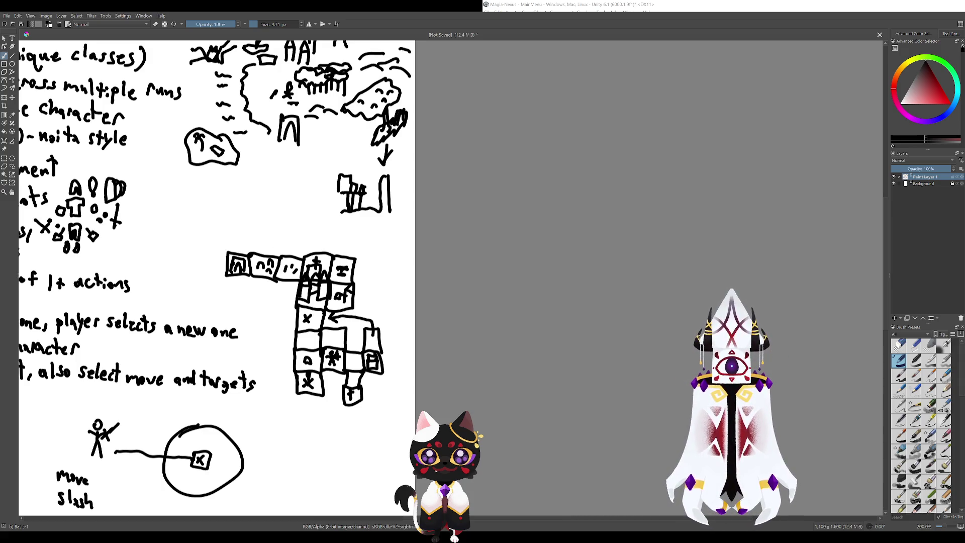
{"action": "scroll", "coordinate": [216, 277], "scroll_direction": "up", "scroll_amount": 3}
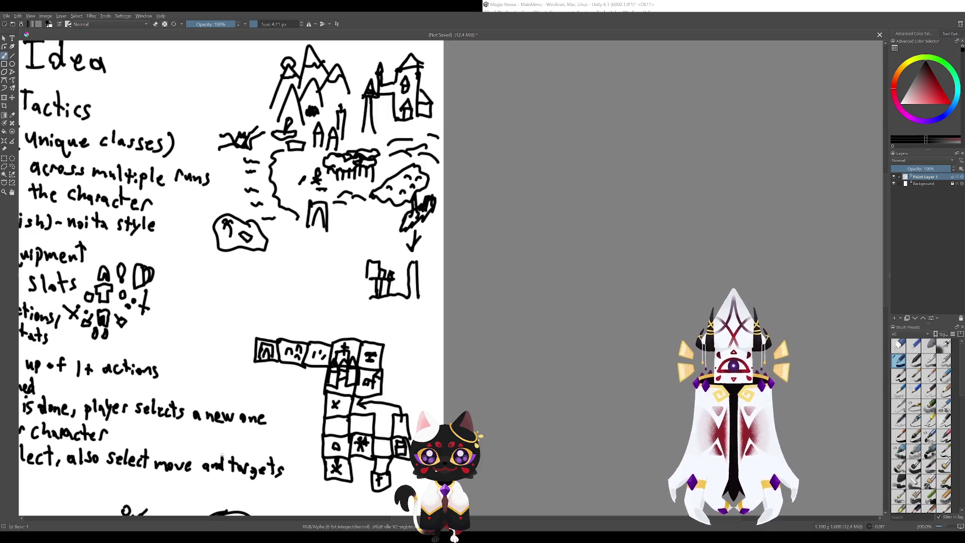
{"action": "left_click_drag", "start_coordinate": [210, 403], "coordinate": [168, 378]}
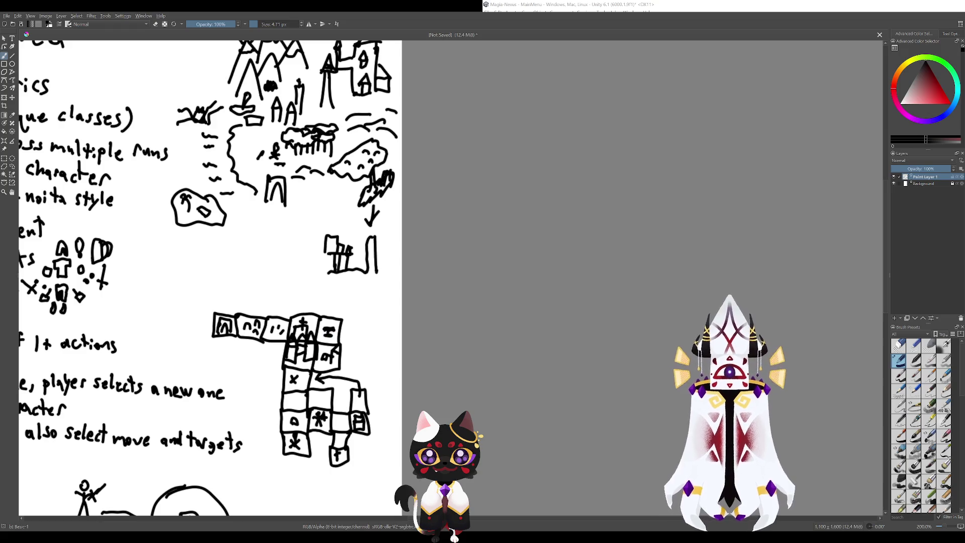
{"action": "mouse_move", "coordinate": [208, 242]}
{"action": "left_mouse_down"}
{"action": "mouse_move", "coordinate": [192, 209]}
{"action": "mouse_move", "coordinate": [251, 295]}
{"action": "mouse_move", "coordinate": [391, 342]}
{"action": "mouse_move", "coordinate": [364, 307]}
{"action": "mouse_move", "coordinate": [262, 257]}
{"action": "mouse_move", "coordinate": [410, 321]}
{"action": "mouse_move", "coordinate": [256, 222]}
{"action": "left_mouse_up"}
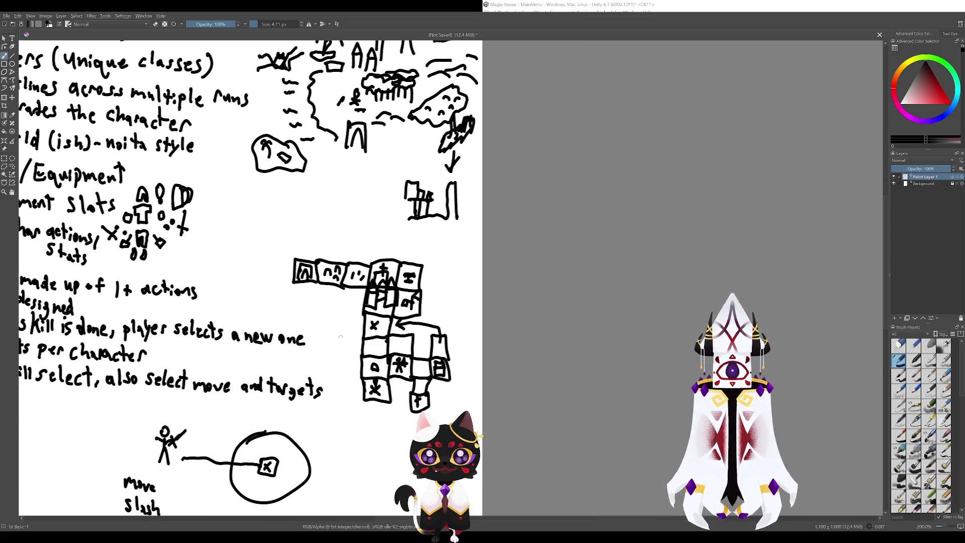
{"action": "left_click_drag", "start_coordinate": [341, 337], "coordinate": [275, 354]}
{"action": "left_click_drag", "start_coordinate": [272, 310], "coordinate": [273, 292]}
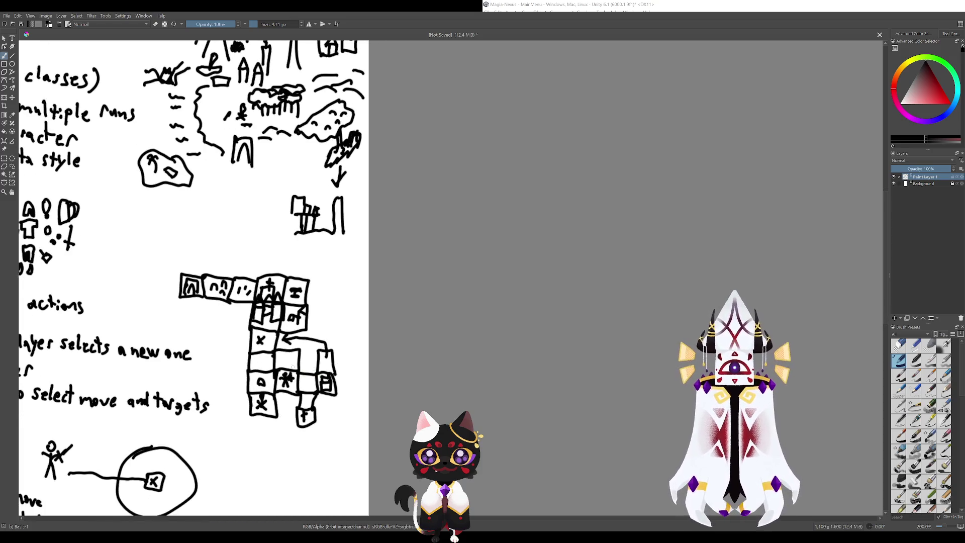
{"action": "mouse_move", "coordinate": [212, 338]}
{"action": "left_mouse_down"}
{"action": "mouse_move", "coordinate": [374, 344]}
{"action": "mouse_move", "coordinate": [377, 334]}
{"action": "left_mouse_up"}
{"action": "mouse_move", "coordinate": [227, 347]}
{"action": "left_mouse_down"}
{"action": "mouse_move", "coordinate": [77, 230]}
{"action": "mouse_move", "coordinate": [227, 306]}
{"action": "mouse_move", "coordinate": [255, 279]}
{"action": "mouse_move", "coordinate": [292, 320]}
{"action": "mouse_move", "coordinate": [220, 337]}
{"action": "left_mouse_up"}
{"action": "mouse_move", "coordinate": [322, 272]}
{"action": "left_mouse_down"}
{"action": "mouse_move", "coordinate": [485, 297]}
{"action": "mouse_move", "coordinate": [436, 255]}
{"action": "left_mouse_up"}
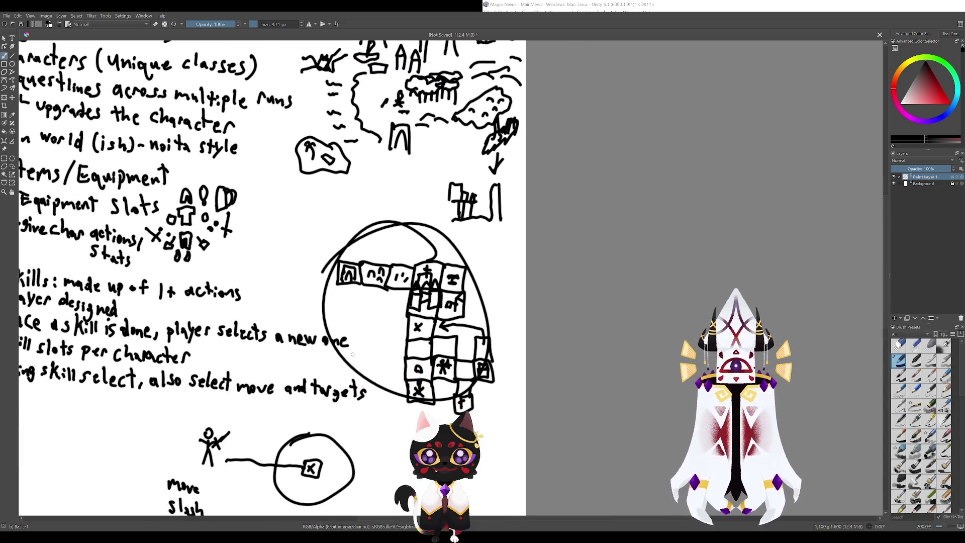
{"action": "key", "text": "ctrl+z"}
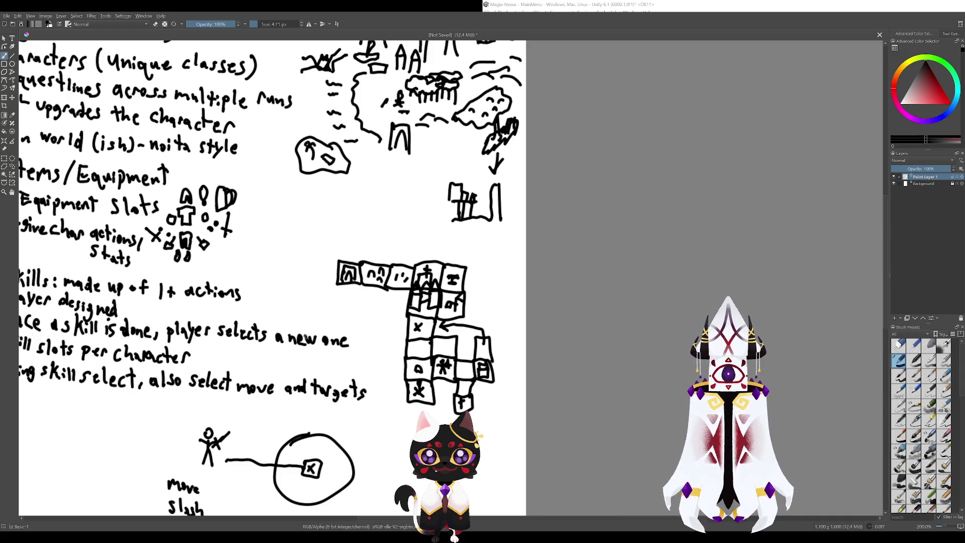
{"action": "left_click_drag", "start_coordinate": [305, 339], "coordinate": [223, 308]}
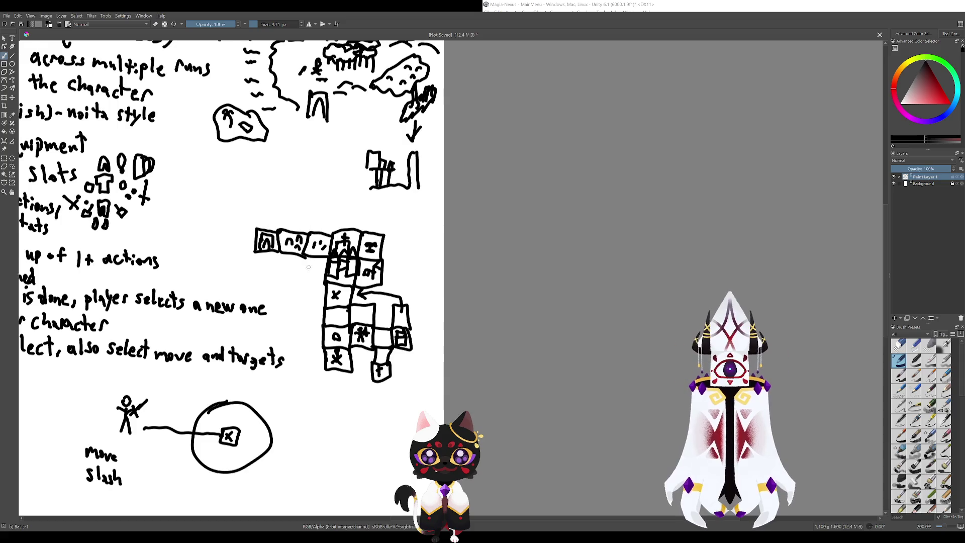
{"action": "mouse_move", "coordinate": [309, 267]}
{"action": "left_mouse_down"}
{"action": "mouse_move", "coordinate": [374, 307]}
{"action": "mouse_move", "coordinate": [497, 262]}
{"action": "mouse_move", "coordinate": [382, 237]}
{"action": "mouse_move", "coordinate": [410, 249]}
{"action": "mouse_move", "coordinate": [485, 200]}
{"action": "mouse_move", "coordinate": [416, 179]}
{"action": "mouse_move", "coordinate": [372, 227]}
{"action": "mouse_move", "coordinate": [313, 361]}
{"action": "mouse_move", "coordinate": [268, 333]}
{"action": "mouse_move", "coordinate": [242, 339]}
{"action": "mouse_move", "coordinate": [442, 371]}
{"action": "mouse_move", "coordinate": [417, 401]}
{"action": "mouse_move", "coordinate": [432, 301]}
{"action": "mouse_move", "coordinate": [380, 322]}
{"action": "mouse_move", "coordinate": [340, 313]}
{"action": "left_mouse_up"}
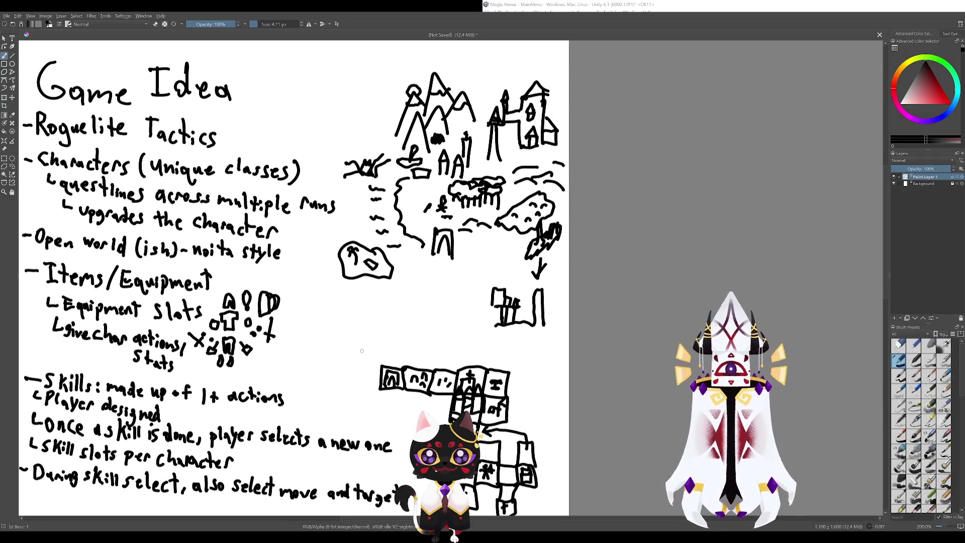
- Try and undo a circle, an arc and a line on the grid-cell figure
{"action": "mouse_move", "coordinate": [362, 351]}
{"action": "left_mouse_down"}
{"action": "mouse_move", "coordinate": [344, 355]}
{"action": "mouse_move", "coordinate": [324, 331]}
{"action": "mouse_move", "coordinate": [219, 273]}
{"action": "mouse_move", "coordinate": [190, 237]}
{"action": "left_mouse_up"}
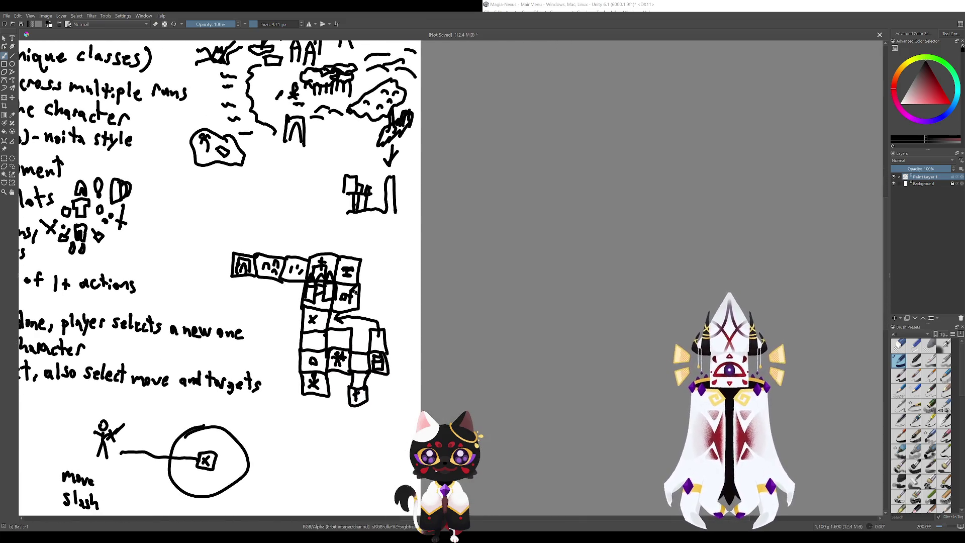
{"action": "mouse_move", "coordinate": [336, 270]}
{"action": "left_mouse_down"}
{"action": "mouse_move", "coordinate": [305, 252]}
{"action": "mouse_move", "coordinate": [342, 279]}
{"action": "left_mouse_up"}
{"action": "key", "text": "ctrl+z"}
{"action": "key", "text": "ctrl+z"}
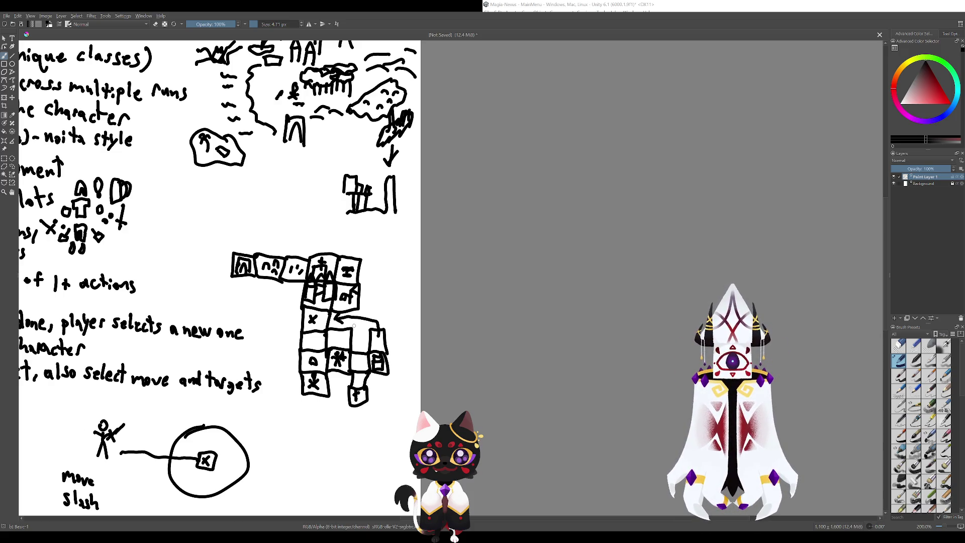
{"action": "left_click_drag", "start_coordinate": [339, 274], "coordinate": [302, 265]}
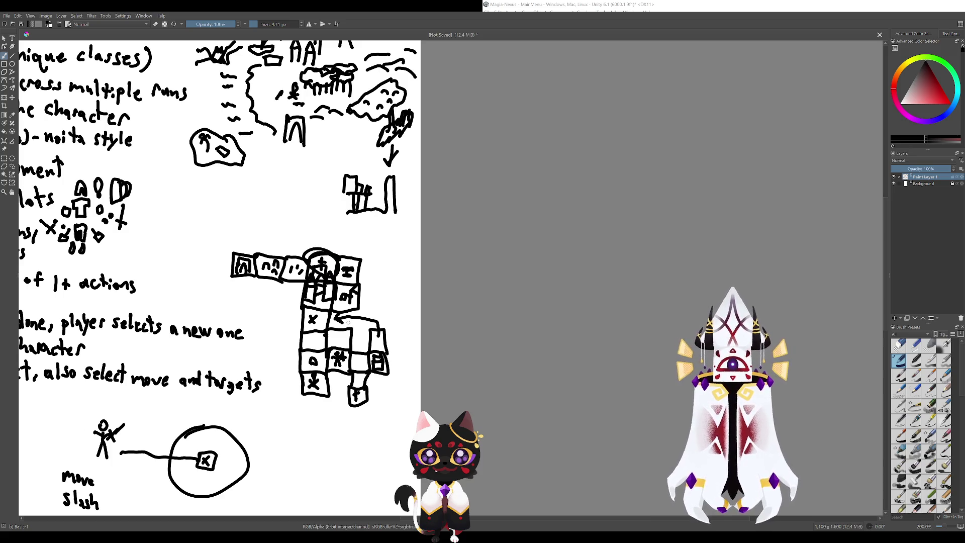
{"action": "key", "text": "ctrl+z"}
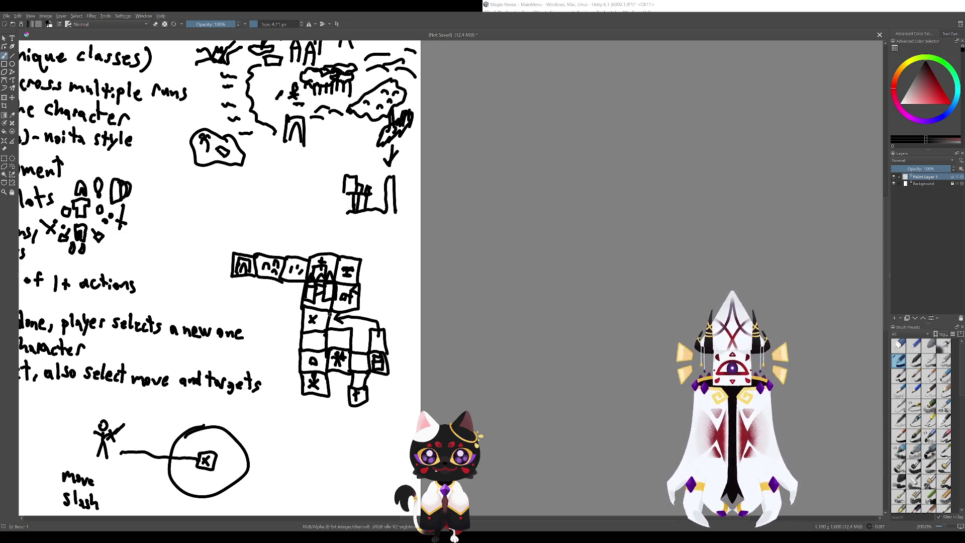
{"action": "left_click_drag", "start_coordinate": [328, 325], "coordinate": [315, 260]}
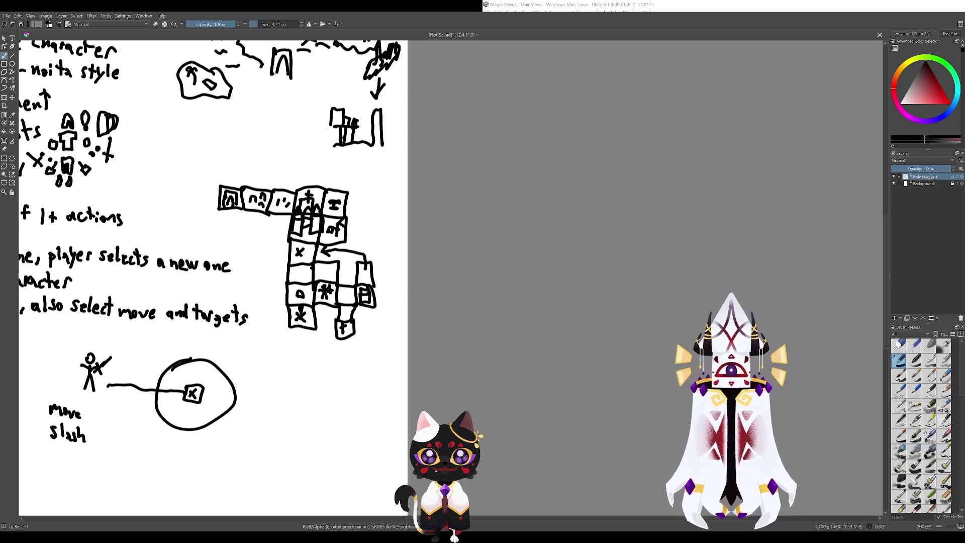
{"action": "mouse_move", "coordinate": [316, 200]}
{"action": "left_mouse_down"}
{"action": "mouse_move", "coordinate": [304, 271]}
{"action": "mouse_move", "coordinate": [347, 301]}
{"action": "mouse_move", "coordinate": [346, 317]}
{"action": "left_mouse_up"}
{"action": "key", "text": "ctrl+z"}
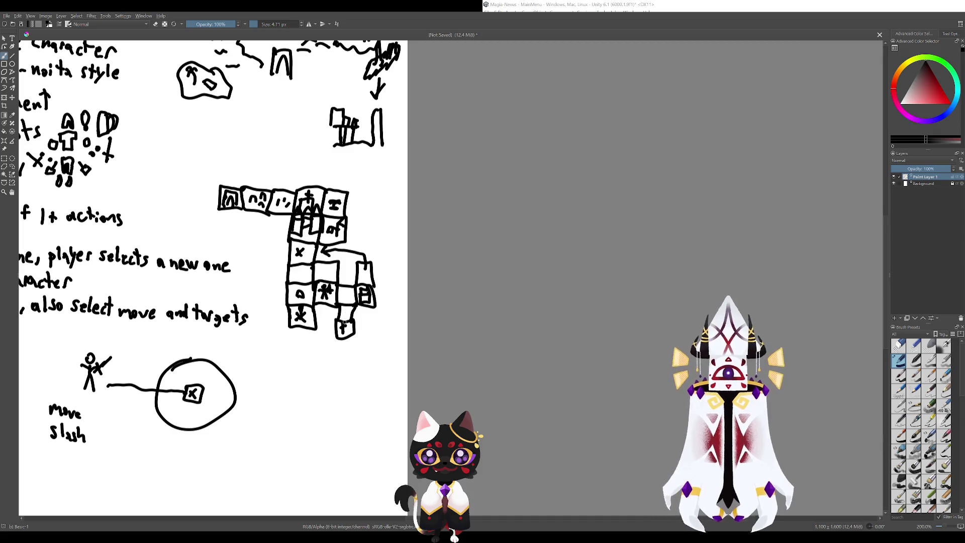
- Scroll up until the Game Idea heading and Roguelite Tactics line show
{"action": "scroll", "coordinate": [312, 339], "scroll_direction": "up", "scroll_amount": 1}
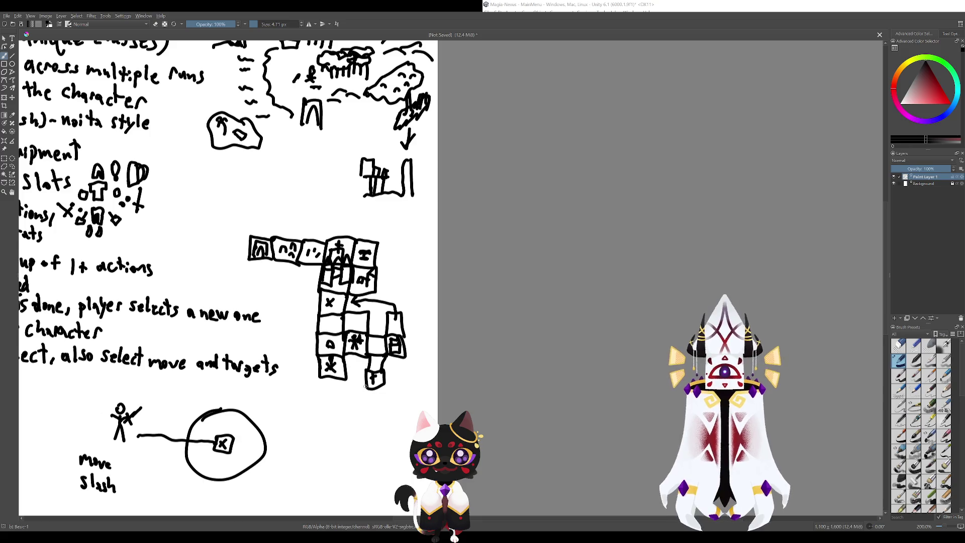
{"action": "scroll", "coordinate": [366, 386], "scroll_direction": "up", "scroll_amount": 3}
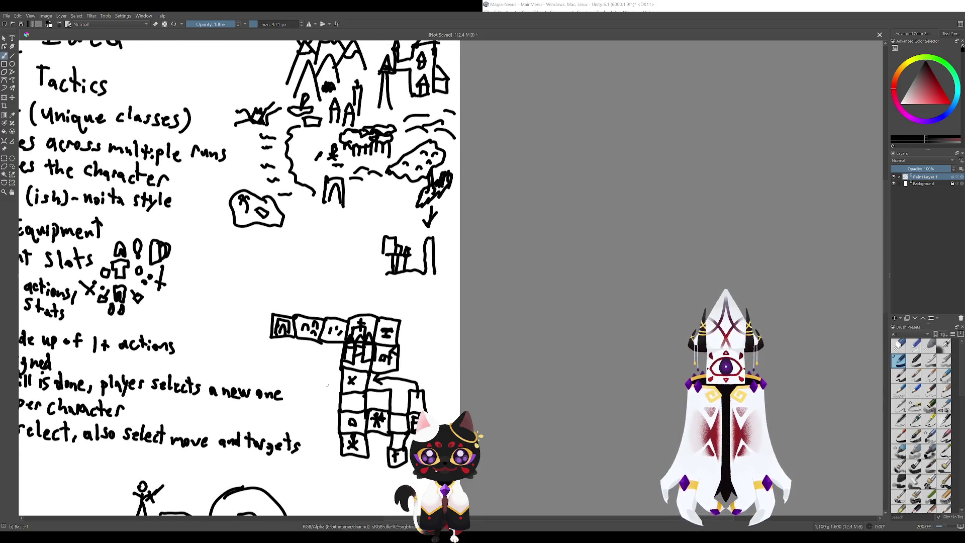
{"action": "scroll", "coordinate": [327, 384], "scroll_direction": "down", "scroll_amount": 3}
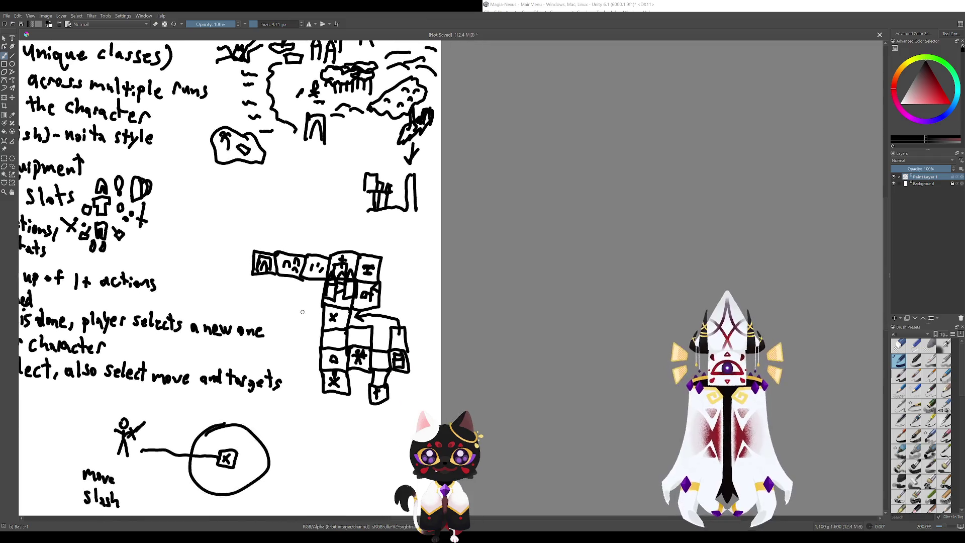
{"action": "scroll", "coordinate": [303, 312], "scroll_direction": "up", "scroll_amount": 5}
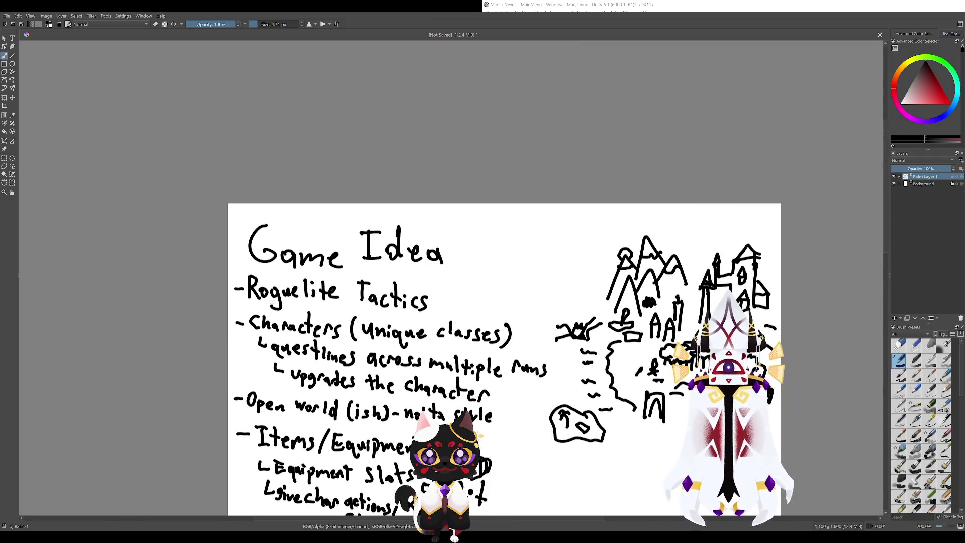
{"action": "left_click_drag", "start_coordinate": [245, 302], "coordinate": [355, 329]}
{"action": "key", "text": "ctrl+z"}
{"action": "left_click_drag", "start_coordinate": [241, 303], "coordinate": [359, 314]}
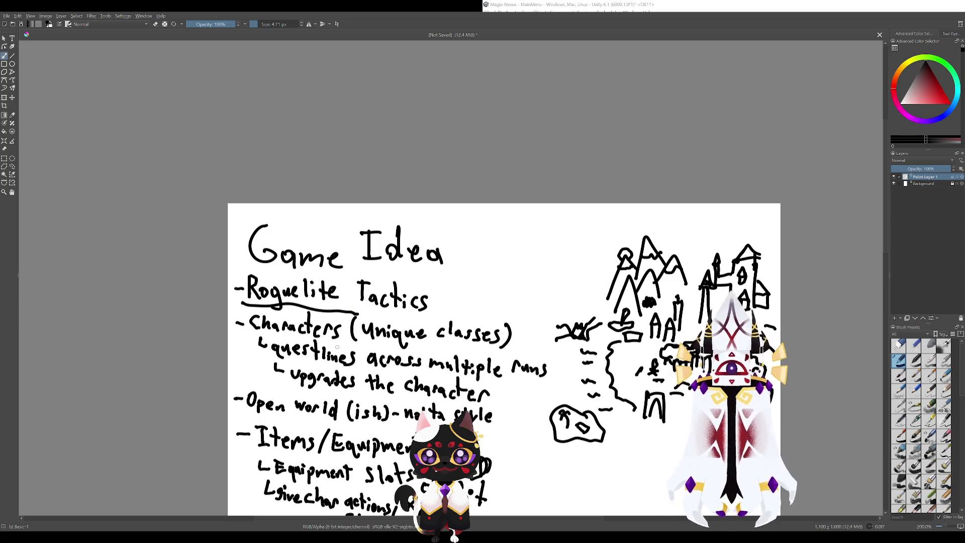
{"action": "key", "text": "ctrl+z"}
{"action": "key", "text": "ctrl+z"}
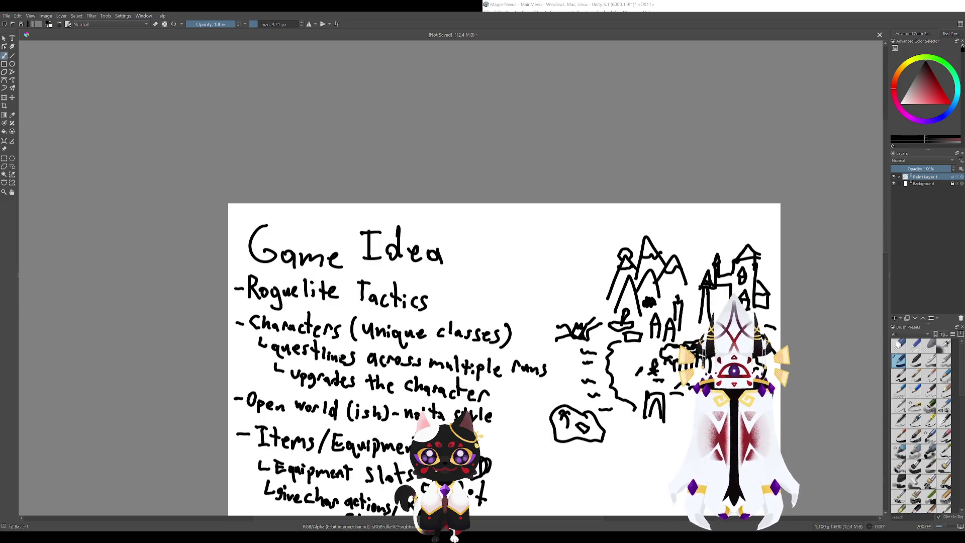
{"action": "scroll", "coordinate": [386, 340], "scroll_direction": "down", "scroll_amount": 4}
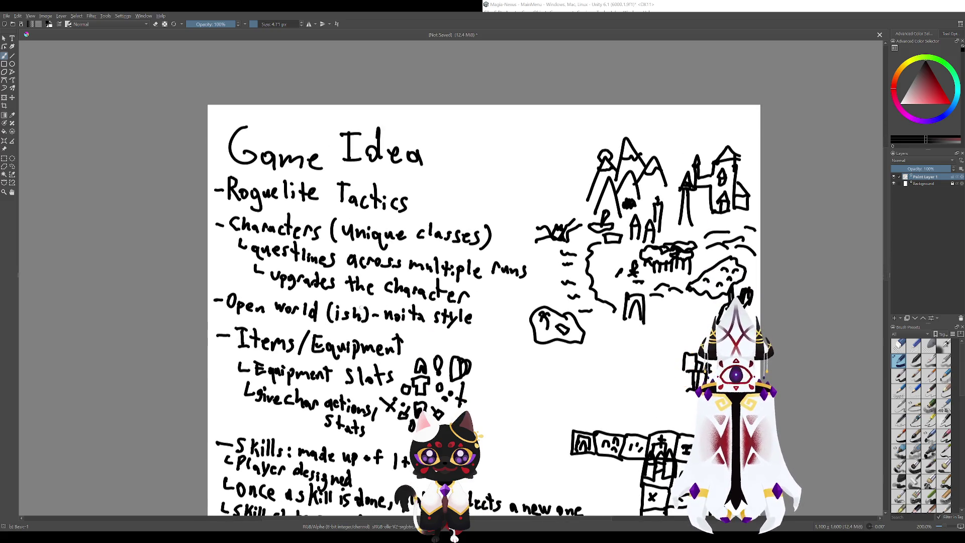
{"action": "scroll", "coordinate": [397, 385], "scroll_direction": "down", "scroll_amount": 5}
{"action": "scroll", "coordinate": [402, 276], "scroll_direction": "down", "scroll_amount": 3}
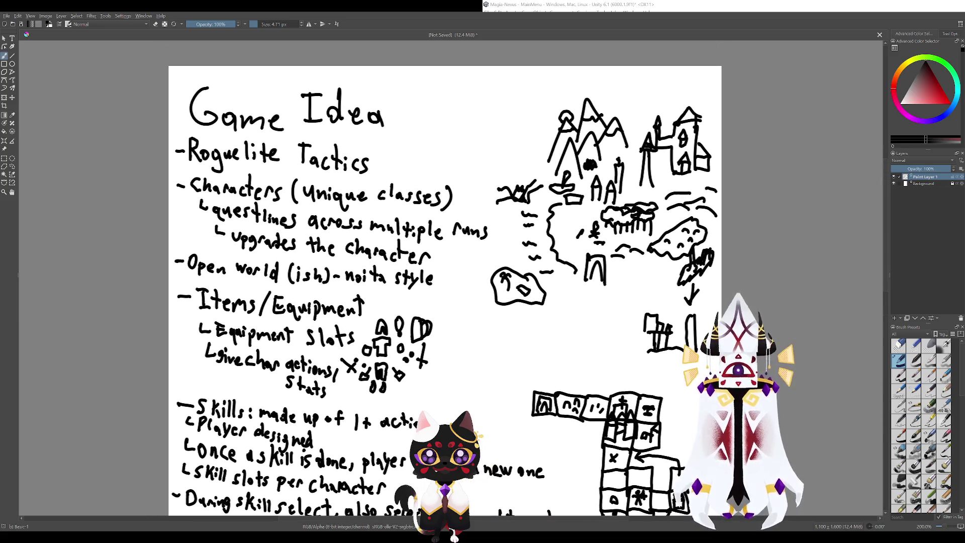
{"action": "scroll", "coordinate": [402, 276], "scroll_direction": "up", "scroll_amount": 3}
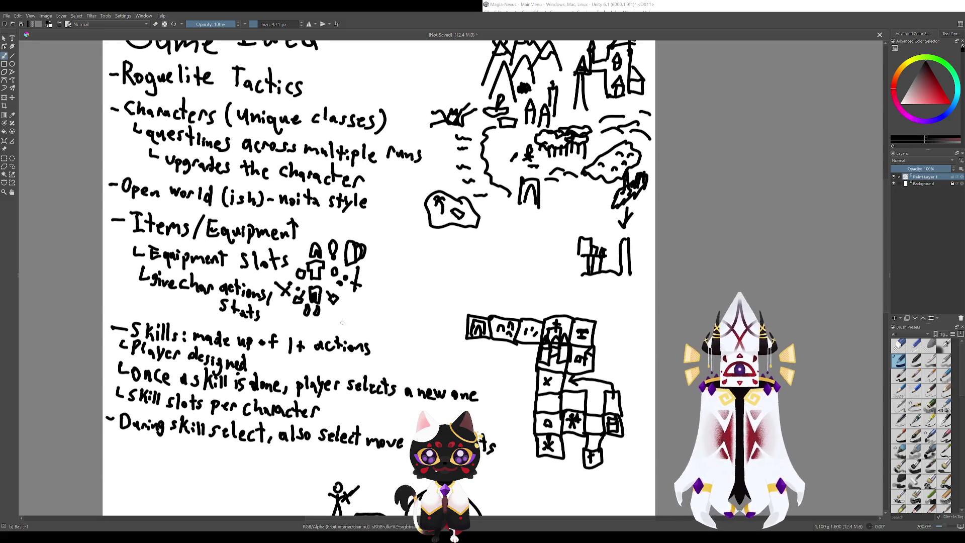
{"action": "scroll", "coordinate": [331, 310], "scroll_direction": "up", "scroll_amount": 1}
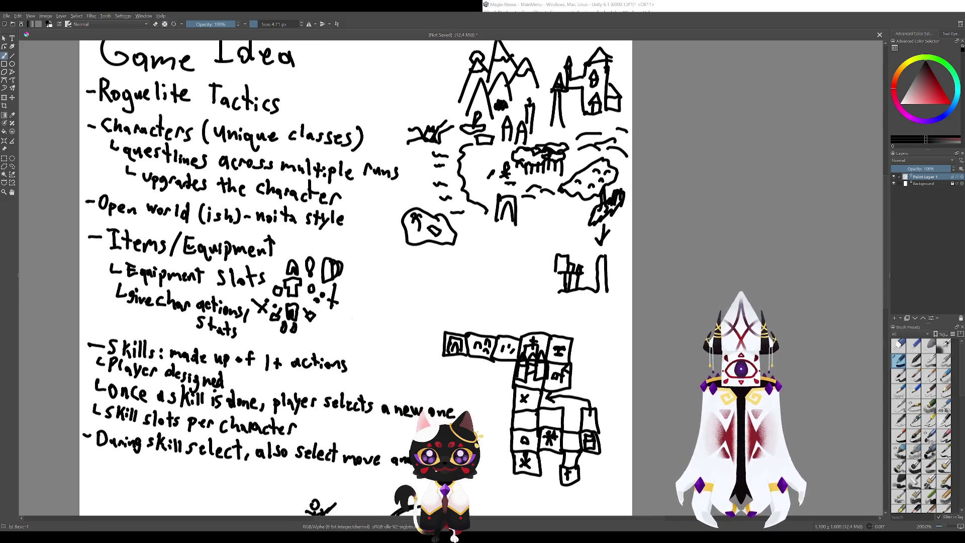
{"action": "scroll", "coordinate": [337, 327], "scroll_direction": "down", "scroll_amount": 4}
{"action": "scroll", "coordinate": [350, 363], "scroll_direction": "up", "scroll_amount": 5}
{"action": "scroll", "coordinate": [351, 363], "scroll_direction": "down", "scroll_amount": 3}
{"action": "scroll", "coordinate": [312, 282], "scroll_direction": "right", "scroll_amount": 2}
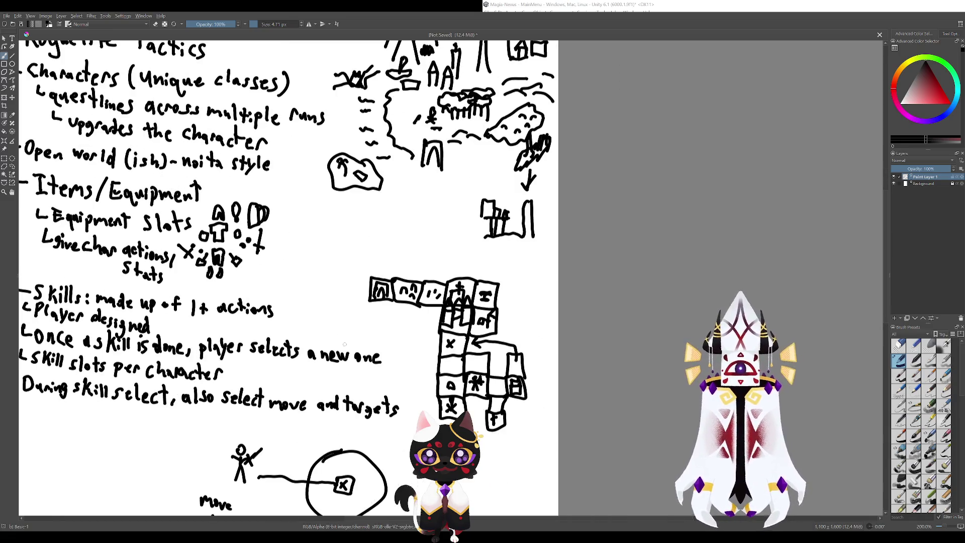
{"action": "scroll", "coordinate": [354, 335], "scroll_direction": "down", "scroll_amount": 1}
{"action": "scroll", "coordinate": [354, 335], "scroll_direction": "up", "scroll_amount": 1}
{"action": "scroll", "coordinate": [327, 301], "scroll_direction": "left", "scroll_amount": 1}
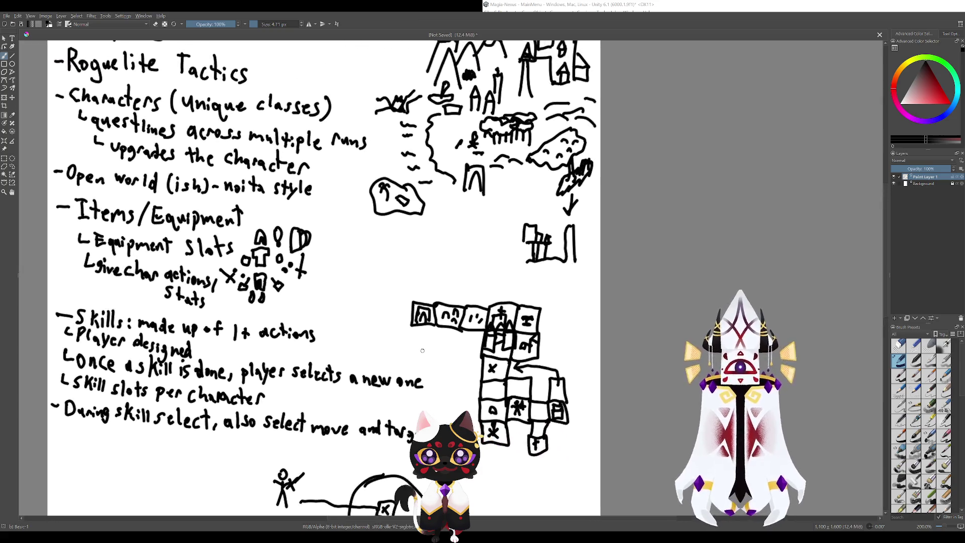
{"action": "scroll", "coordinate": [298, 235], "scroll_direction": "down", "scroll_amount": 2}
{"action": "scroll", "coordinate": [298, 236], "scroll_direction": "right", "scroll_amount": 1}
{"action": "scroll", "coordinate": [297, 235], "scroll_direction": "right", "scroll_amount": 1}
{"action": "scroll", "coordinate": [298, 236], "scroll_direction": "up", "scroll_amount": 1}
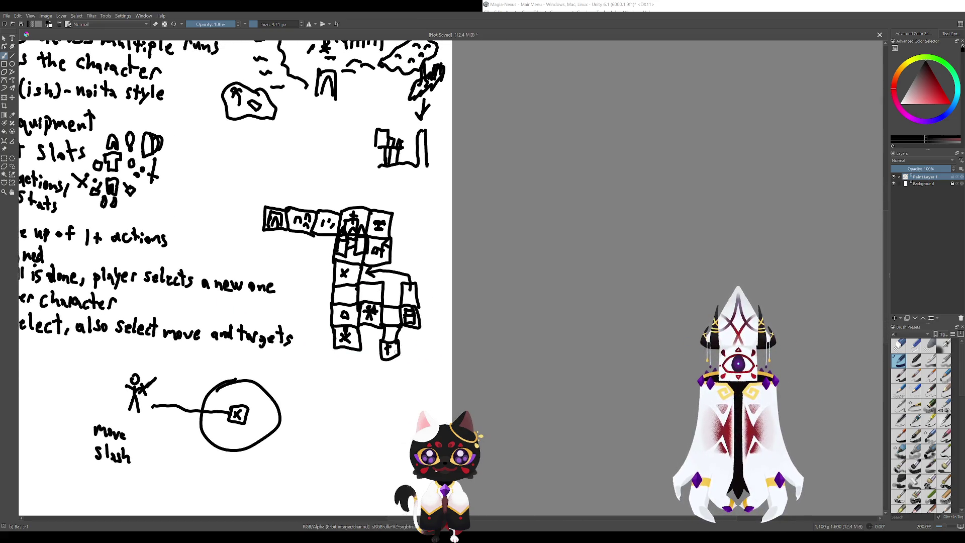
{"action": "scroll", "coordinate": [394, 371], "scroll_direction": "down", "scroll_amount": 3}
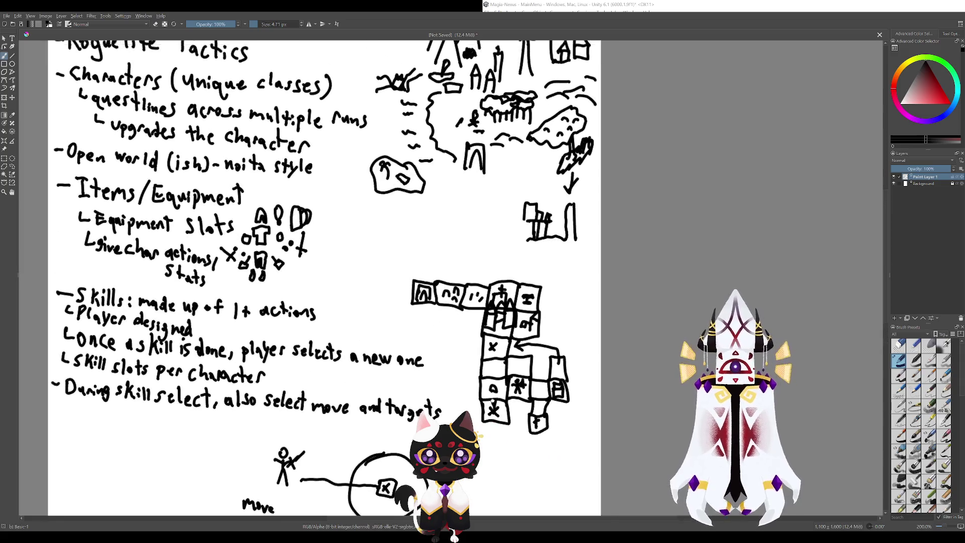
{"action": "scroll", "coordinate": [286, 242], "scroll_direction": "up", "scroll_amount": 3}
{"action": "scroll", "coordinate": [331, 274], "scroll_direction": "right", "scroll_amount": 2}
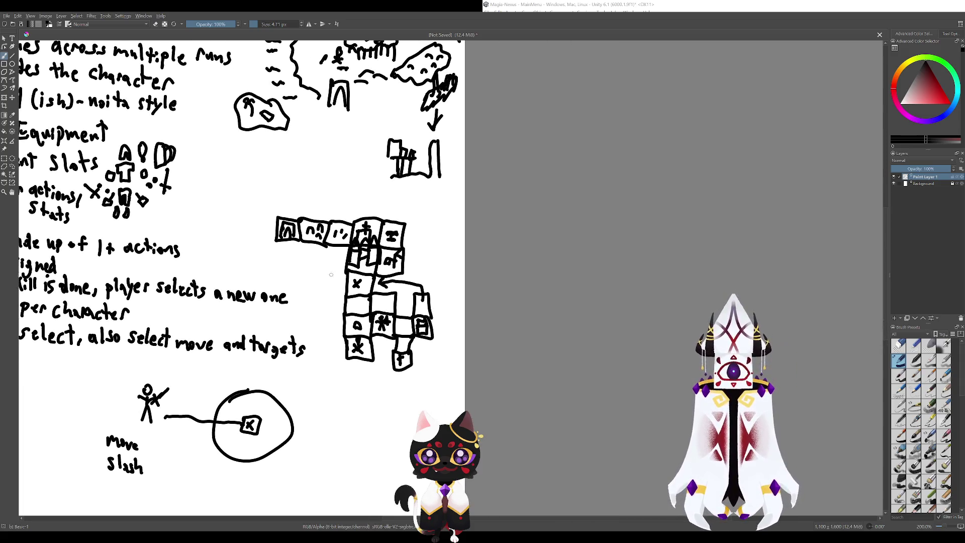
{"action": "scroll", "coordinate": [299, 257], "scroll_direction": "up", "scroll_amount": 3}
{"action": "scroll", "coordinate": [298, 257], "scroll_direction": "left", "scroll_amount": 4}
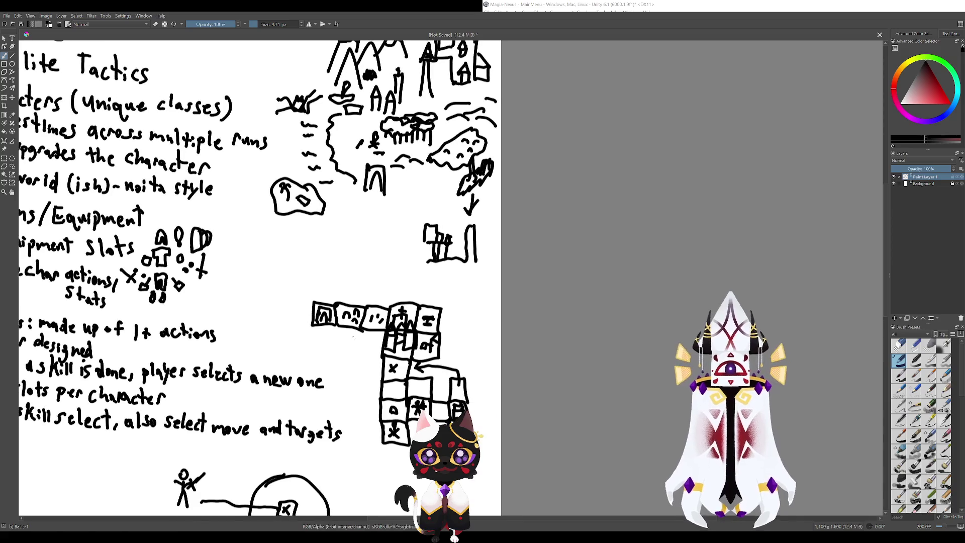
{"action": "scroll", "coordinate": [299, 257], "scroll_direction": "down", "scroll_amount": 3}
{"action": "scroll", "coordinate": [299, 257], "scroll_direction": "right", "scroll_amount": 2}
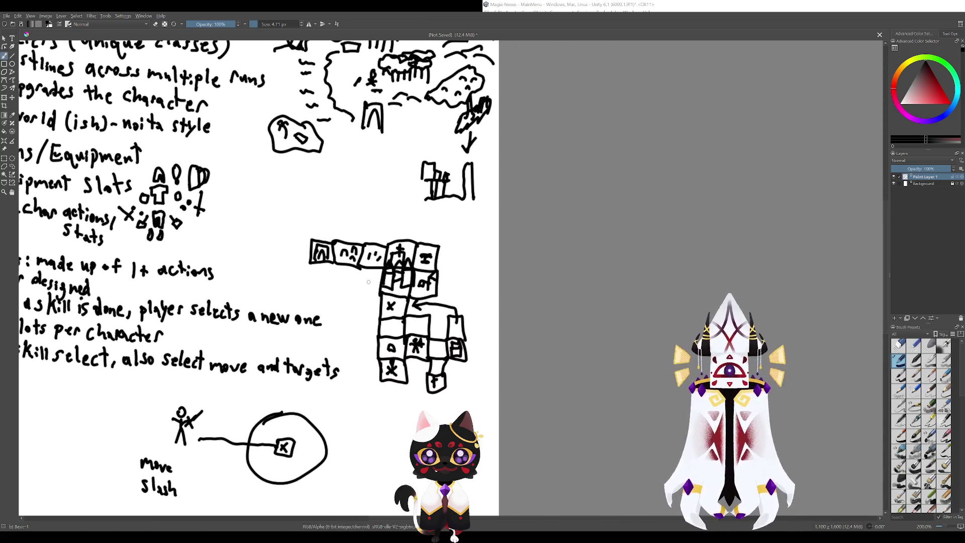
{"action": "scroll", "coordinate": [356, 292], "scroll_direction": "right", "scroll_amount": 1}
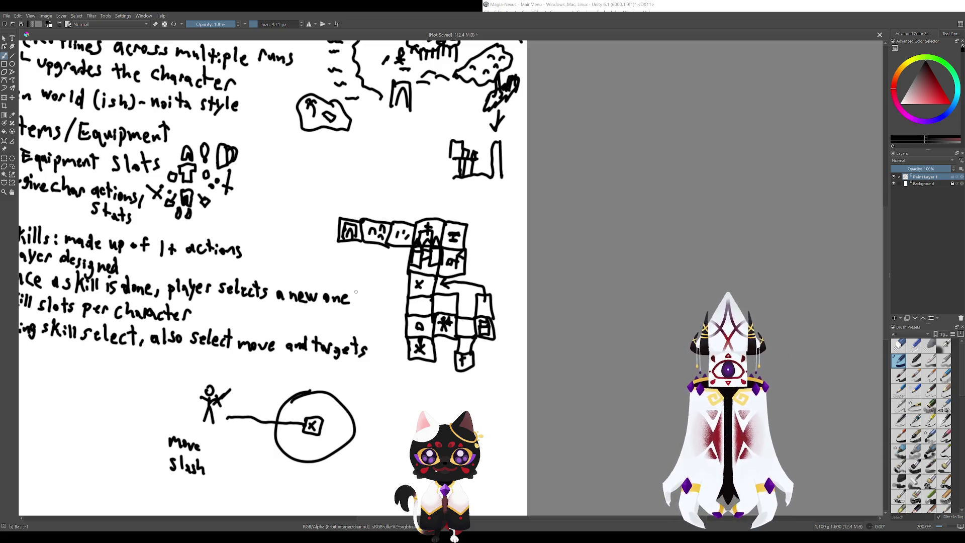
{"action": "mouse_move", "coordinate": [287, 266]}
{"action": "left_mouse_down"}
{"action": "mouse_move", "coordinate": [409, 296]}
{"action": "mouse_move", "coordinate": [395, 272]}
{"action": "mouse_move", "coordinate": [405, 229]}
{"action": "mouse_move", "coordinate": [455, 320]}
{"action": "mouse_move", "coordinate": [443, 357]}
{"action": "mouse_move", "coordinate": [428, 190]}
{"action": "left_mouse_up"}
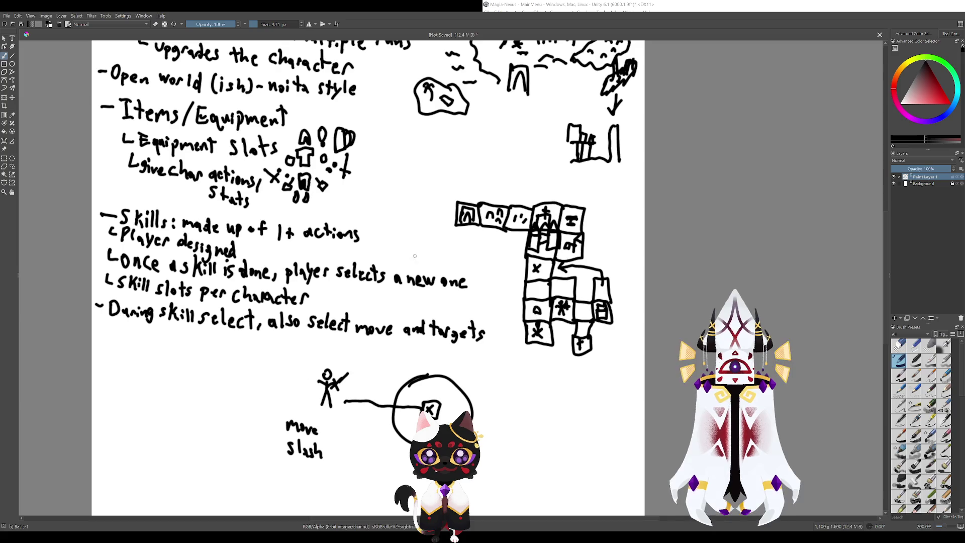
{"action": "left_click_drag", "start_coordinate": [371, 231], "coordinate": [361, 229]}
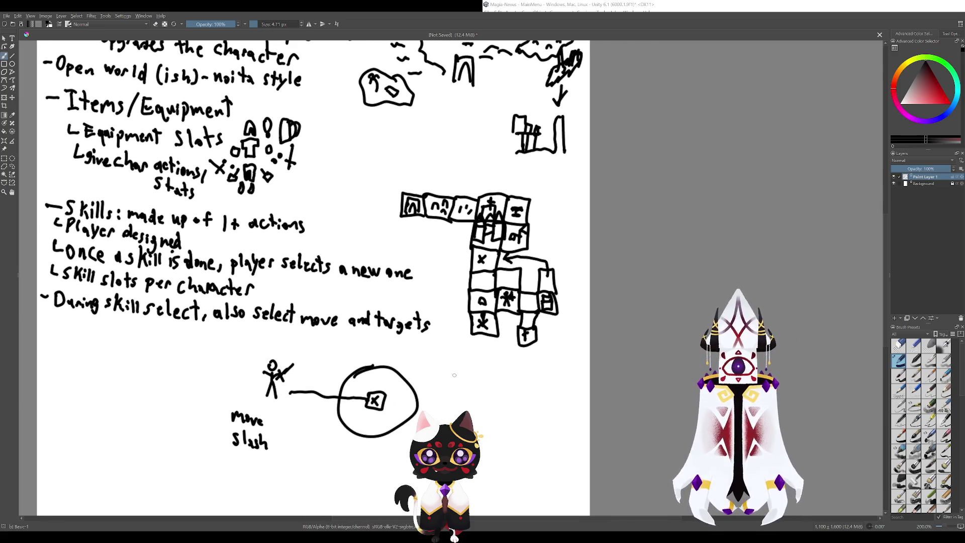
{"action": "mouse_move", "coordinate": [427, 337]}
{"action": "left_mouse_down"}
{"action": "mouse_move", "coordinate": [427, 186]}
{"action": "mouse_move", "coordinate": [439, 309]}
{"action": "mouse_move", "coordinate": [419, 280]}
{"action": "mouse_move", "coordinate": [383, 267]}
{"action": "left_mouse_up"}
{"action": "mouse_move", "coordinate": [392, 343]}
{"action": "left_mouse_down"}
{"action": "mouse_move", "coordinate": [420, 290]}
{"action": "mouse_move", "coordinate": [389, 281]}
{"action": "mouse_move", "coordinate": [392, 333]}
{"action": "mouse_move", "coordinate": [421, 371]}
{"action": "mouse_move", "coordinate": [410, 421]}
{"action": "left_mouse_up"}
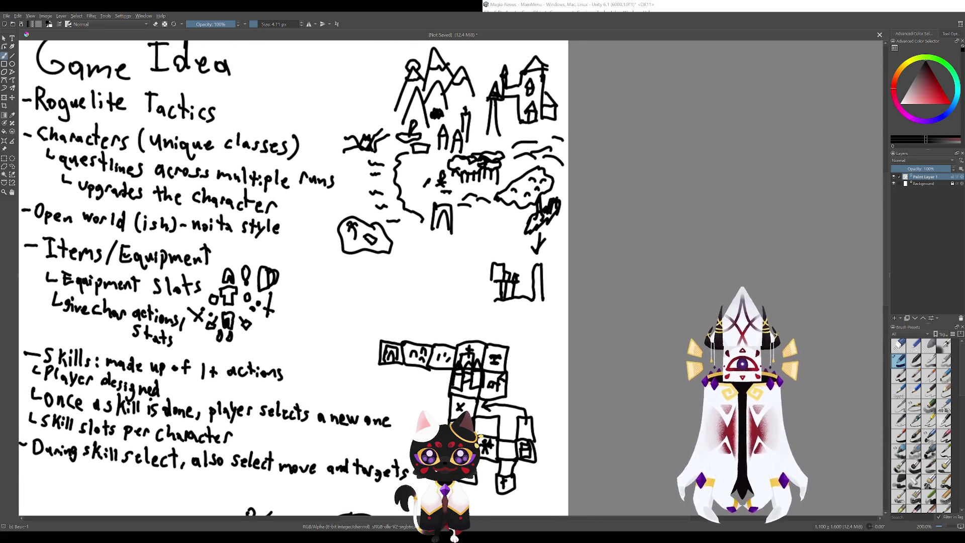
{"action": "left_click_drag", "start_coordinate": [451, 340], "coordinate": [384, 283]}
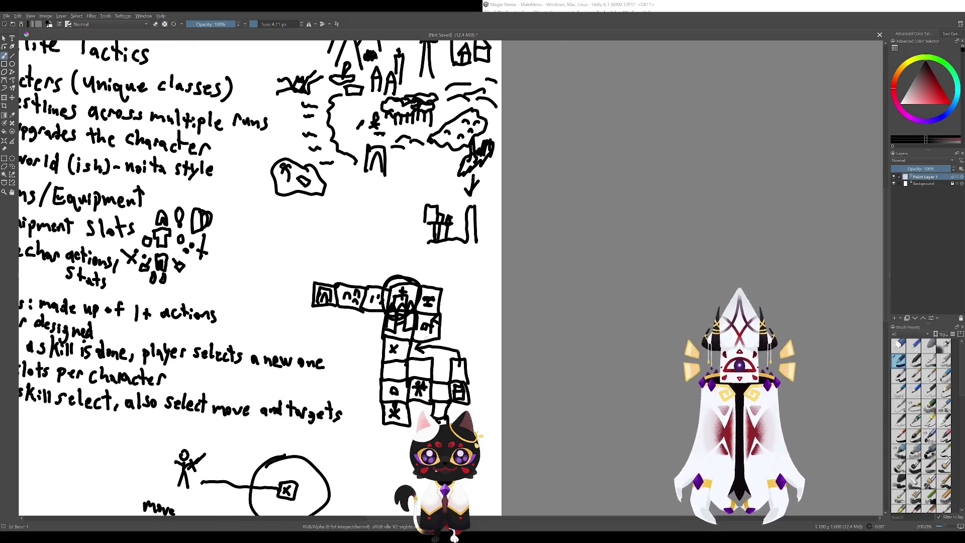
{"action": "left_click_drag", "start_coordinate": [410, 424], "coordinate": [389, 359]}
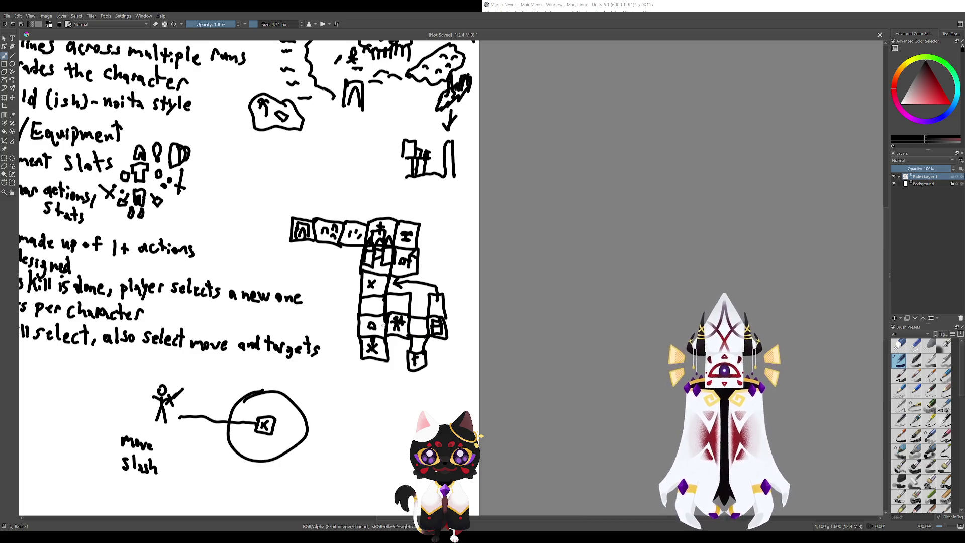
{"action": "scroll", "coordinate": [384, 326], "scroll_direction": "up", "scroll_amount": 3}
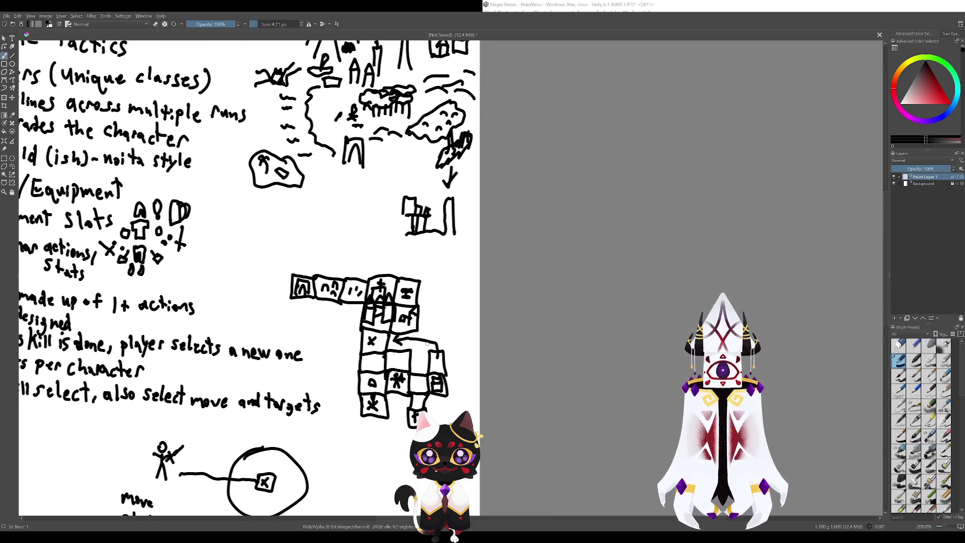
{"action": "scroll", "coordinate": [427, 343], "scroll_direction": "down", "scroll_amount": 3}
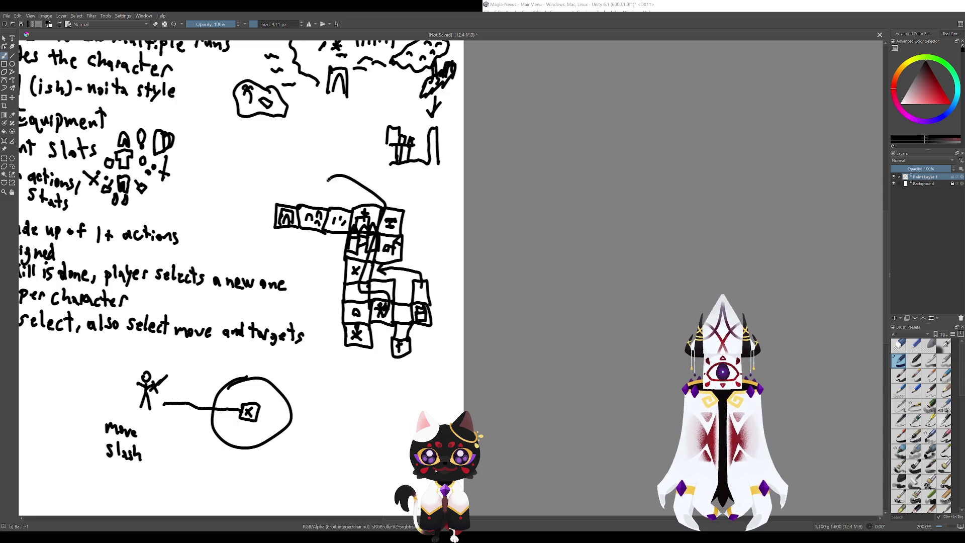
{"action": "left_click_drag", "start_coordinate": [351, 324], "coordinate": [442, 369]}
{"action": "scroll", "coordinate": [422, 357], "scroll_direction": "down", "scroll_amount": 2}
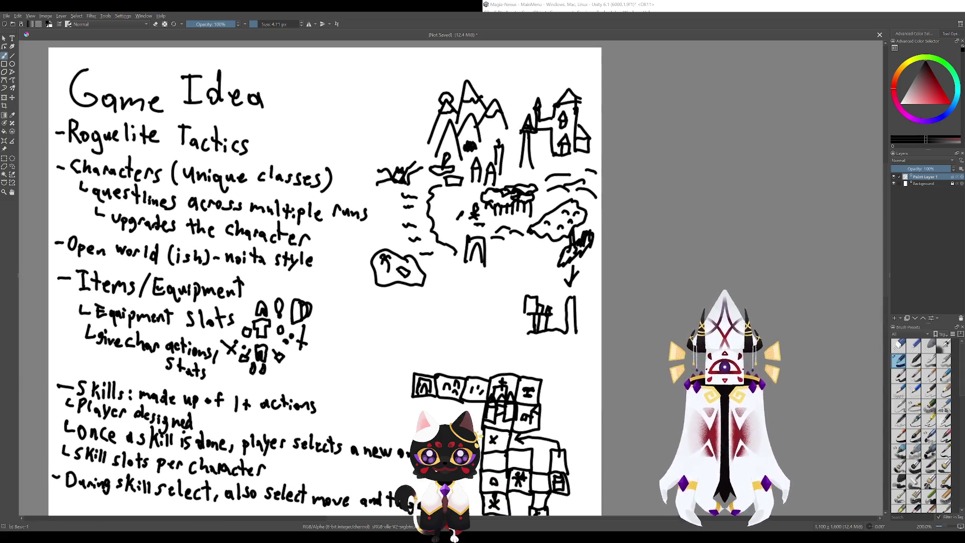
{"action": "scroll", "coordinate": [393, 383], "scroll_direction": "up", "scroll_amount": 2}
{"action": "left_click_drag", "start_coordinate": [394, 383], "coordinate": [365, 318]}
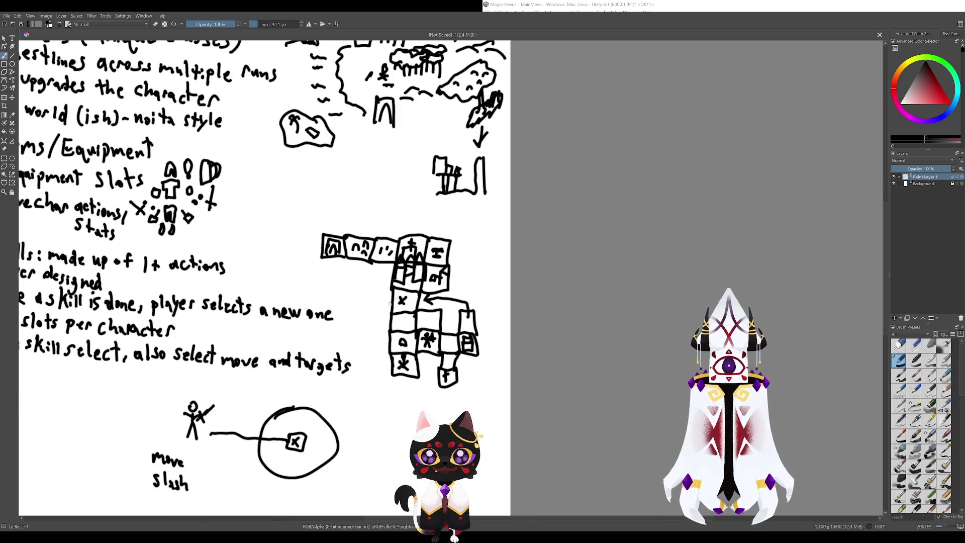
{"action": "left_click_drag", "start_coordinate": [331, 250], "coordinate": [421, 280]}
{"action": "scroll", "coordinate": [380, 198], "scroll_direction": "down", "scroll_amount": 2}
{"action": "scroll", "coordinate": [379, 197], "scroll_direction": "up", "scroll_amount": 2}
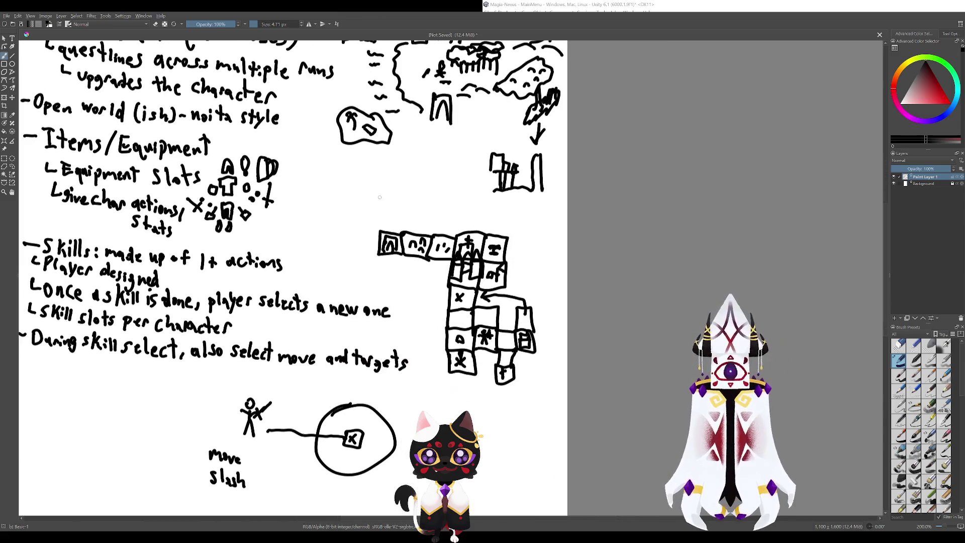
{"action": "scroll", "coordinate": [384, 228], "scroll_direction": "down", "scroll_amount": 2}
{"action": "scroll", "coordinate": [384, 229], "scroll_direction": "up", "scroll_amount": 2}
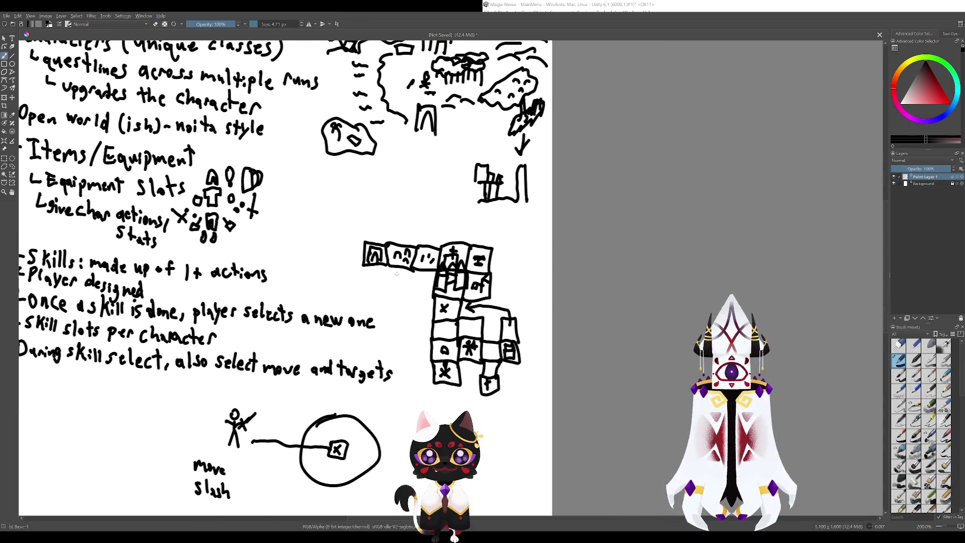
{"action": "scroll", "coordinate": [384, 228], "scroll_direction": "down", "scroll_amount": 2}
{"action": "scroll", "coordinate": [384, 228], "scroll_direction": "up", "scroll_amount": 2}
{"action": "scroll", "coordinate": [384, 228], "scroll_direction": "down", "scroll_amount": 2}
{"action": "scroll", "coordinate": [384, 228], "scroll_direction": "up", "scroll_amount": 2}
{"action": "left_click_drag", "start_coordinate": [382, 251], "coordinate": [352, 254]}
{"action": "key", "text": "ctrl+z"}
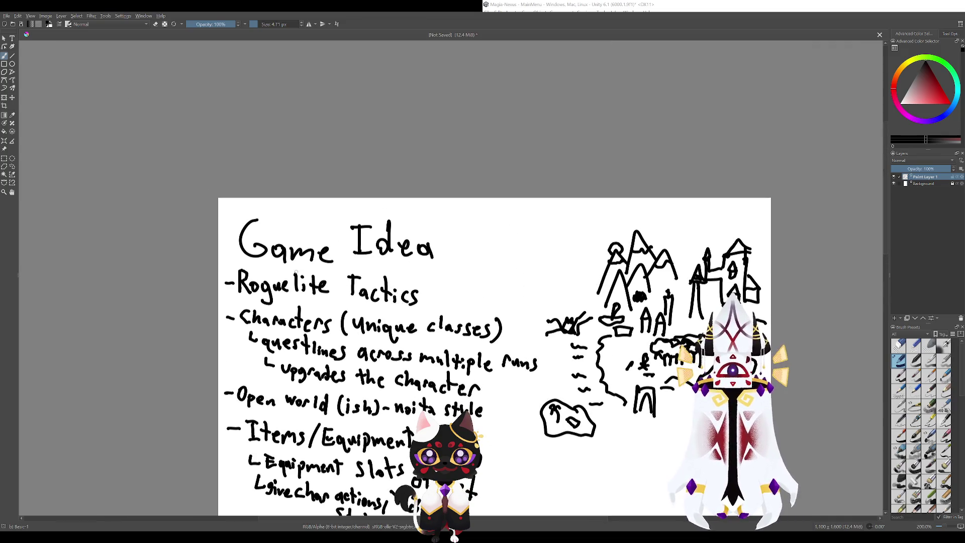
{"action": "left_click_drag", "start_coordinate": [257, 220], "coordinate": [332, 258]}
{"action": "key", "text": "ctrl+z"}
{"action": "left_click_drag", "start_coordinate": [567, 514], "coordinate": [350, 259]}
{"action": "left_click_drag", "start_coordinate": [406, 325], "coordinate": [365, 329]}
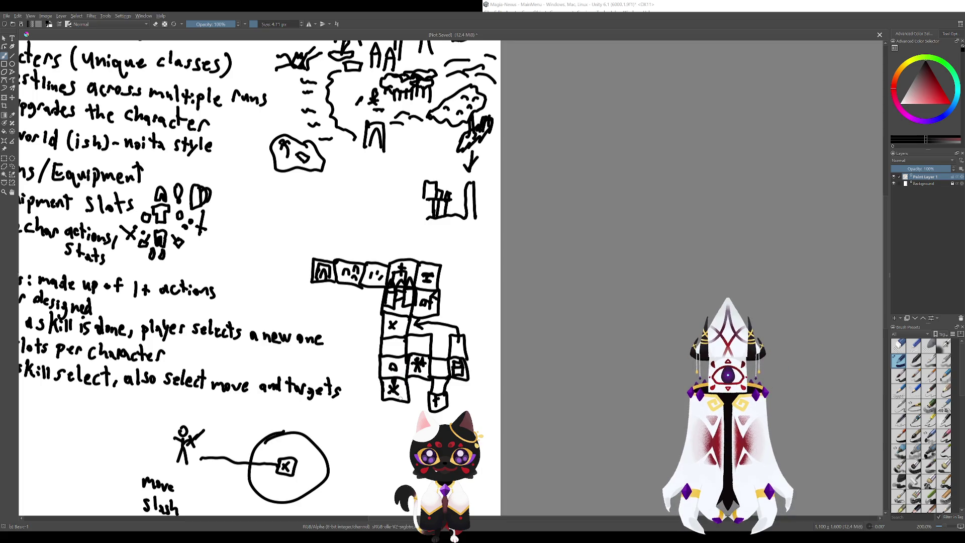
{"action": "mouse_move", "coordinate": [400, 395]}
{"action": "left_mouse_down"}
{"action": "mouse_move", "coordinate": [413, 364]}
{"action": "mouse_move", "coordinate": [442, 366]}
{"action": "mouse_move", "coordinate": [438, 401]}
{"action": "left_mouse_up"}
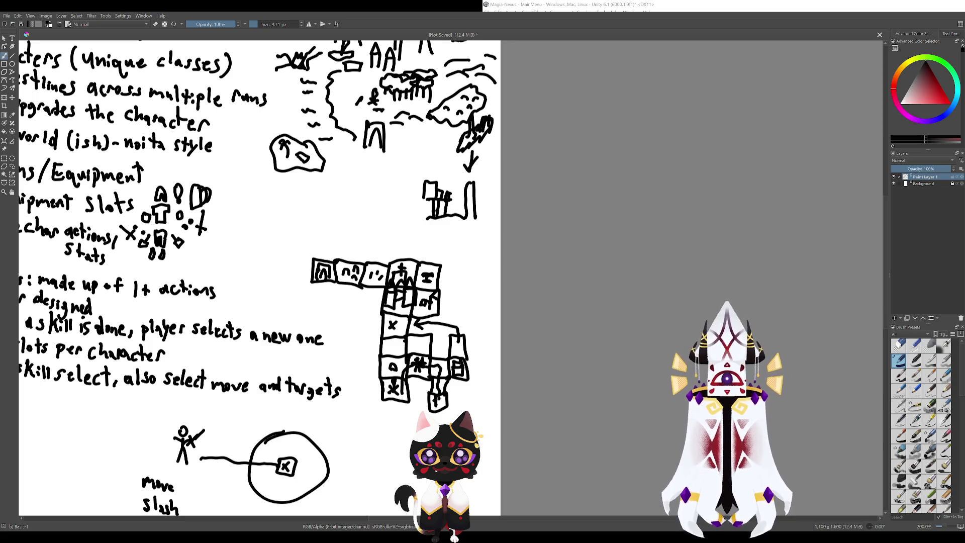
{"action": "key", "text": "ctrl+z"}
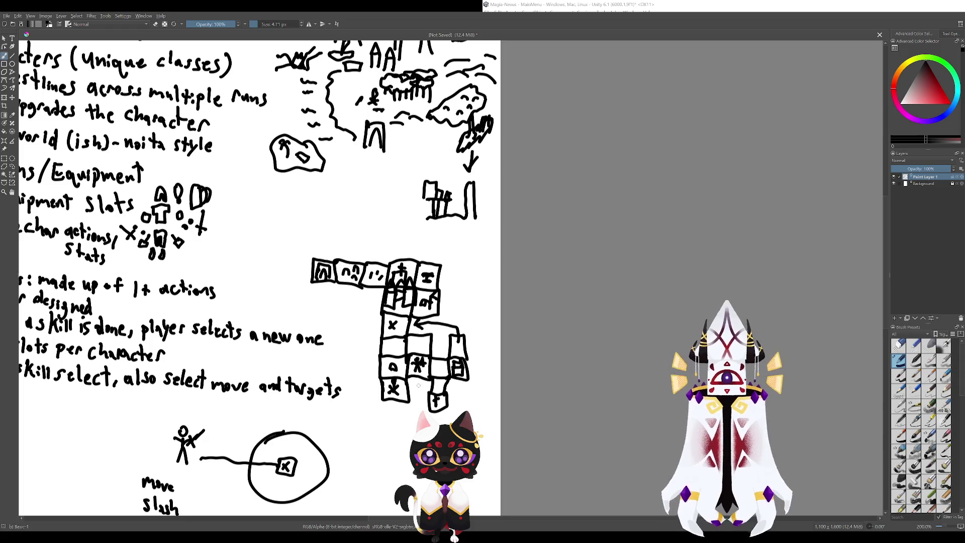
{"action": "mouse_move", "coordinate": [414, 386]}
{"action": "left_mouse_down"}
{"action": "mouse_move", "coordinate": [381, 292]}
{"action": "mouse_move", "coordinate": [384, 303]}
{"action": "left_mouse_up"}
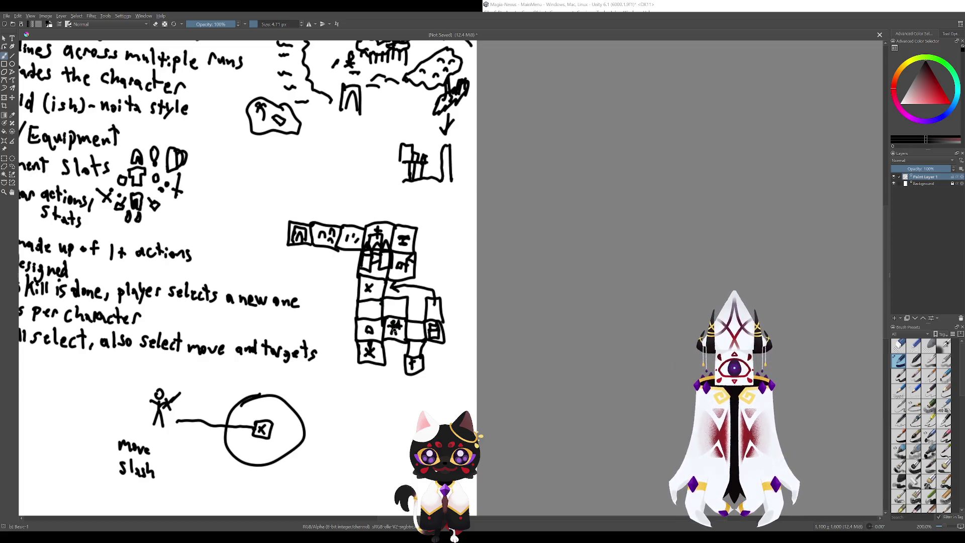
{"action": "left_click_drag", "start_coordinate": [352, 284], "coordinate": [425, 388]}
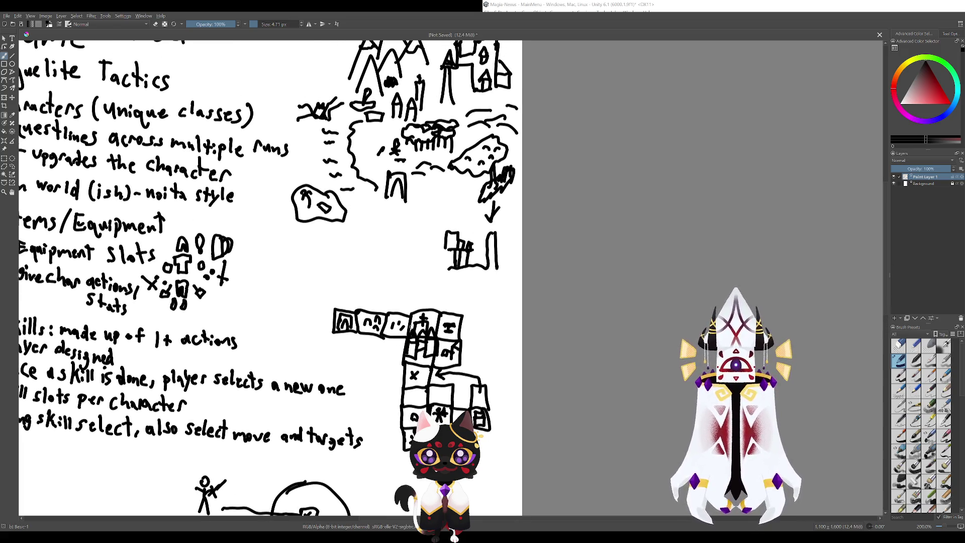
- Handwrite 'Secret agents, random encounters' beneath the Open world bullet
{"action": "mouse_move", "coordinate": [371, 321]}
{"action": "left_mouse_down"}
{"action": "mouse_move", "coordinate": [371, 221]}
{"action": "mouse_move", "coordinate": [476, 290]}
{"action": "mouse_move", "coordinate": [416, 332]}
{"action": "mouse_move", "coordinate": [409, 391]}
{"action": "mouse_move", "coordinate": [387, 309]}
{"action": "mouse_move", "coordinate": [462, 308]}
{"action": "left_mouse_up"}
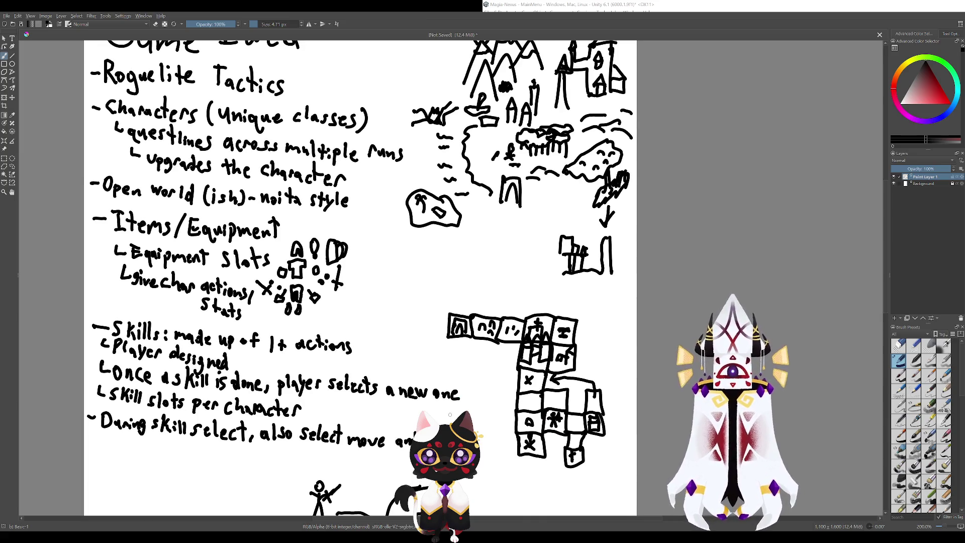
{"action": "mouse_move", "coordinate": [454, 407]}
{"action": "left_mouse_down"}
{"action": "mouse_move", "coordinate": [407, 315]}
{"action": "mouse_move", "coordinate": [440, 333]}
{"action": "mouse_move", "coordinate": [440, 282]}
{"action": "mouse_move", "coordinate": [503, 440]}
{"action": "mouse_move", "coordinate": [460, 452]}
{"action": "mouse_move", "coordinate": [382, 240]}
{"action": "mouse_move", "coordinate": [340, 208]}
{"action": "mouse_move", "coordinate": [340, 288]}
{"action": "mouse_move", "coordinate": [412, 373]}
{"action": "mouse_move", "coordinate": [402, 347]}
{"action": "mouse_move", "coordinate": [326, 272]}
{"action": "mouse_move", "coordinate": [403, 319]}
{"action": "mouse_move", "coordinate": [423, 375]}
{"action": "mouse_move", "coordinate": [390, 355]}
{"action": "mouse_move", "coordinate": [550, 370]}
{"action": "mouse_move", "coordinate": [653, 345]}
{"action": "mouse_move", "coordinate": [679, 479]}
{"action": "mouse_move", "coordinate": [702, 504]}
{"action": "left_mouse_up"}
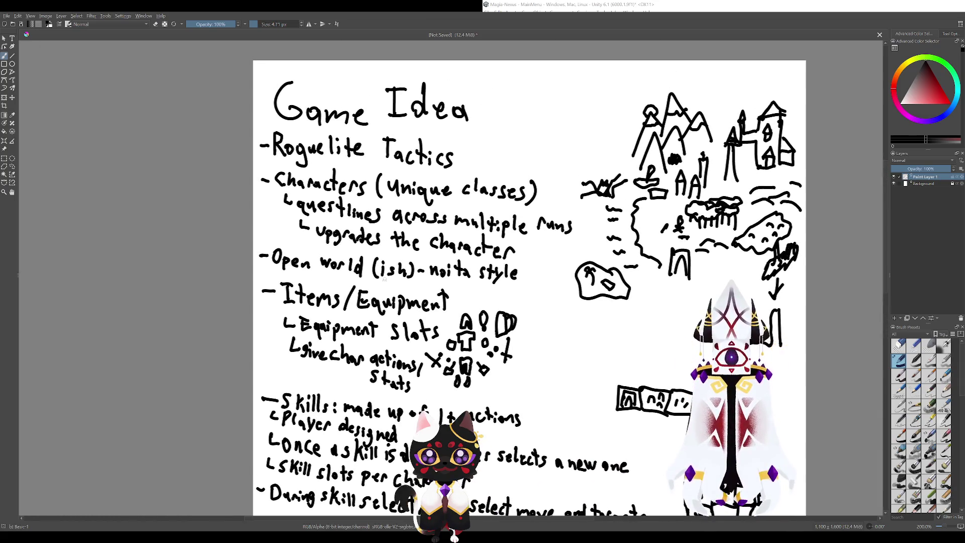
{"action": "left_click_drag", "start_coordinate": [339, 258], "coordinate": [387, 310]}
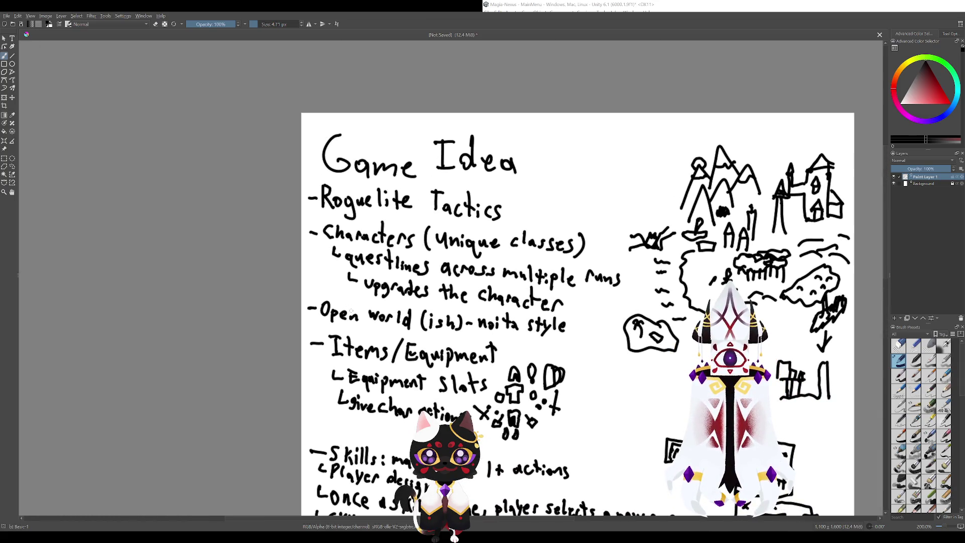
{"action": "mouse_move", "coordinate": [321, 321]}
{"action": "left_mouse_down"}
{"action": "mouse_move", "coordinate": [338, 332]}
{"action": "mouse_move", "coordinate": [423, 331]}
{"action": "mouse_move", "coordinate": [447, 347]}
{"action": "mouse_move", "coordinate": [502, 342]}
{"action": "mouse_move", "coordinate": [499, 332]}
{"action": "mouse_move", "coordinate": [568, 344]}
{"action": "left_mouse_up"}
{"action": "scroll", "coordinate": [558, 302], "scroll_direction": "down", "scroll_amount": 3}
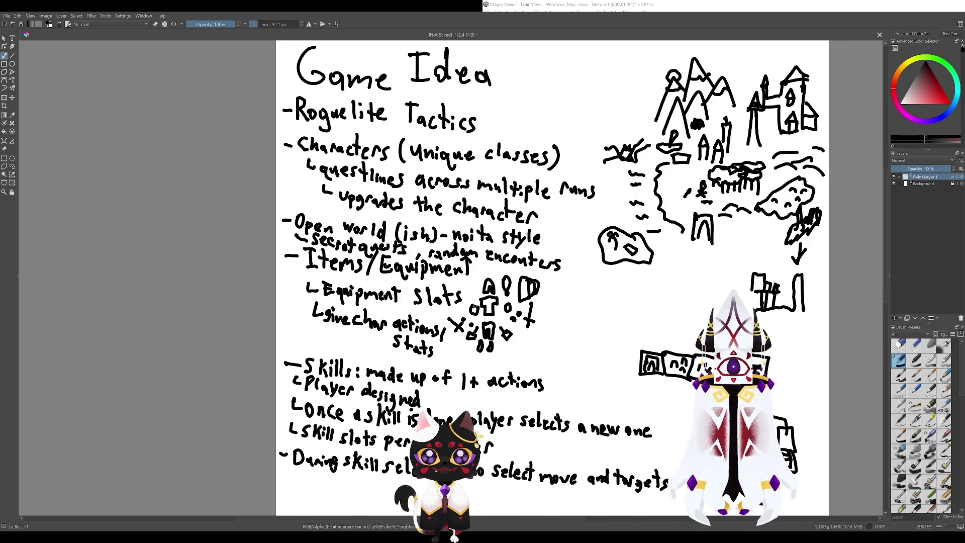
{"action": "mouse_move", "coordinate": [544, 321]}
{"action": "left_mouse_down"}
{"action": "mouse_move", "coordinate": [501, 296]}
{"action": "mouse_move", "coordinate": [487, 394]}
{"action": "mouse_move", "coordinate": [412, 215]}
{"action": "mouse_move", "coordinate": [489, 409]}
{"action": "mouse_move", "coordinate": [517, 295]}
{"action": "mouse_move", "coordinate": [495, 215]}
{"action": "mouse_move", "coordinate": [434, 140]}
{"action": "mouse_move", "coordinate": [443, 151]}
{"action": "mouse_move", "coordinate": [435, 254]}
{"action": "mouse_move", "coordinate": [525, 248]}
{"action": "mouse_move", "coordinate": [569, 228]}
{"action": "left_mouse_up"}
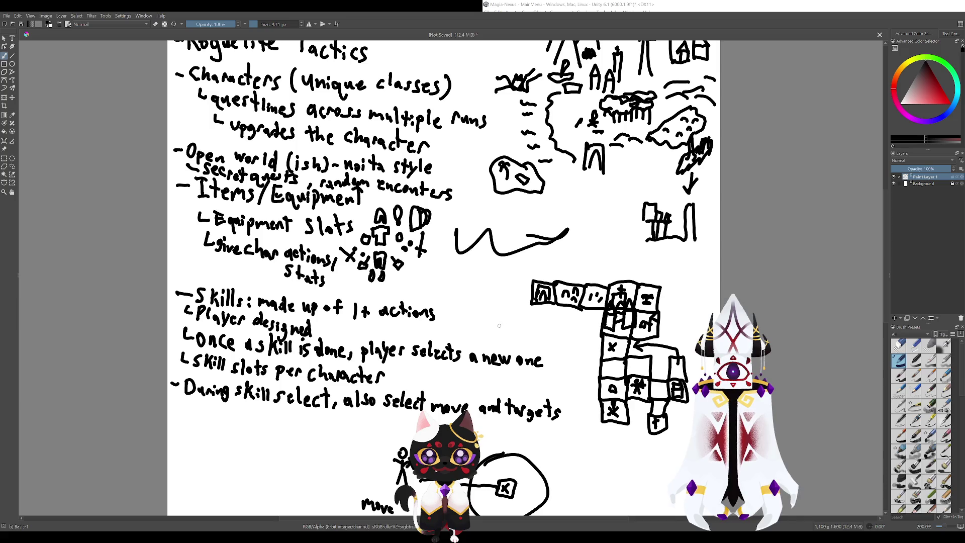
- Undo the wavy line between the Items/Equipment notes and the tower grid sketch
{"action": "key", "text": "ctrl+z"}
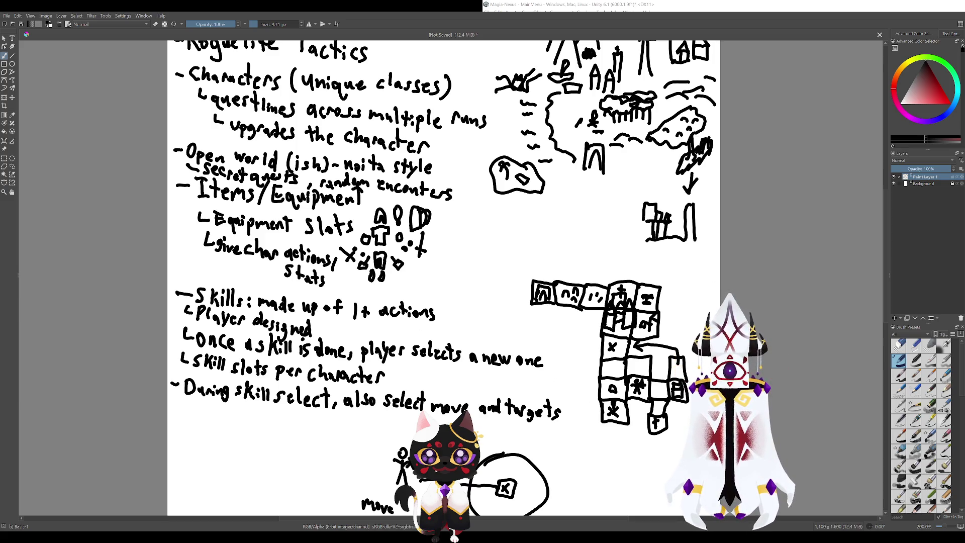
{"action": "left_click_drag", "start_coordinate": [521, 289], "coordinate": [506, 314]}
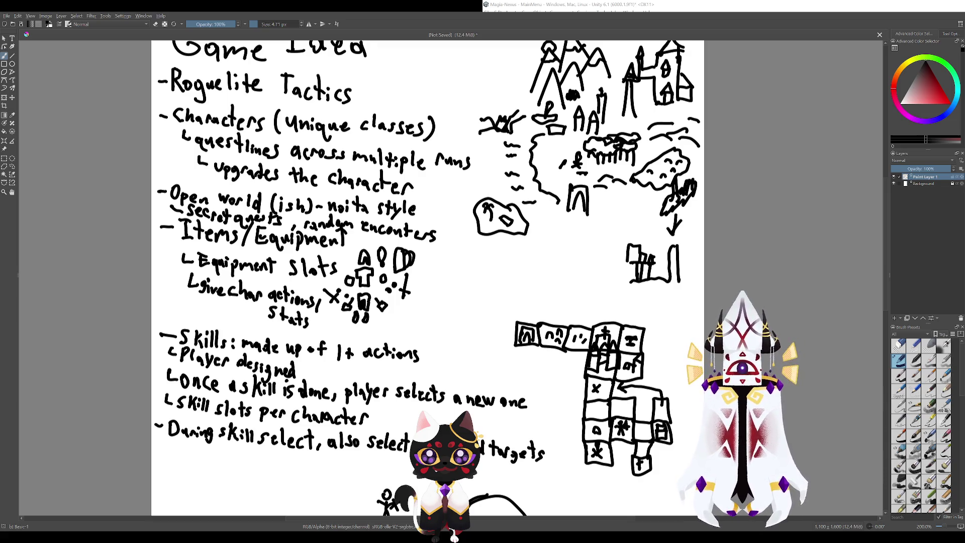
- Mark the cell at the bottom of the grid's left column, undoing the stray line and extra strokes
{"action": "mouse_move", "coordinate": [509, 346]}
{"action": "left_mouse_down"}
{"action": "mouse_move", "coordinate": [497, 323]}
{"action": "mouse_move", "coordinate": [431, 313]}
{"action": "left_mouse_up"}
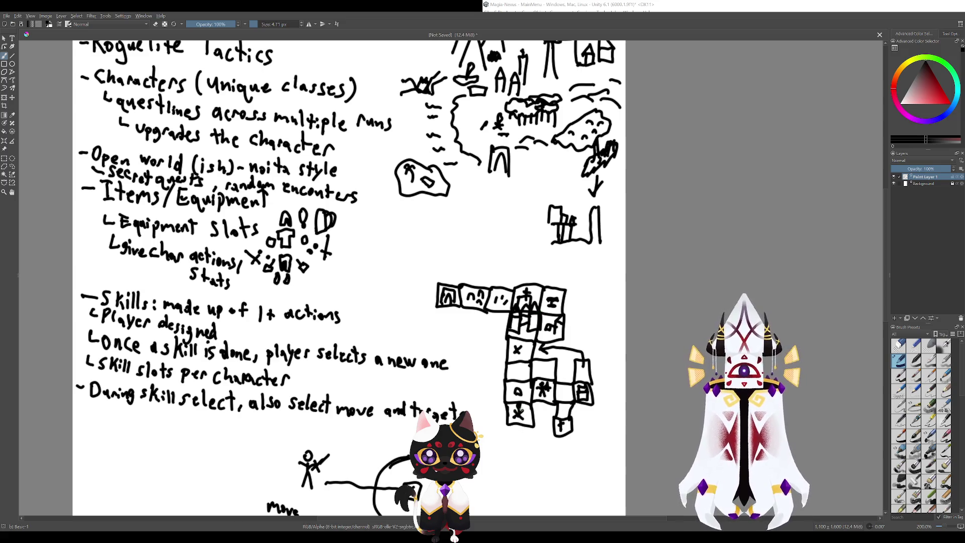
{"action": "mouse_move", "coordinate": [524, 408]}
{"action": "left_mouse_down"}
{"action": "mouse_move", "coordinate": [529, 301]}
{"action": "mouse_move", "coordinate": [442, 299]}
{"action": "left_mouse_up"}
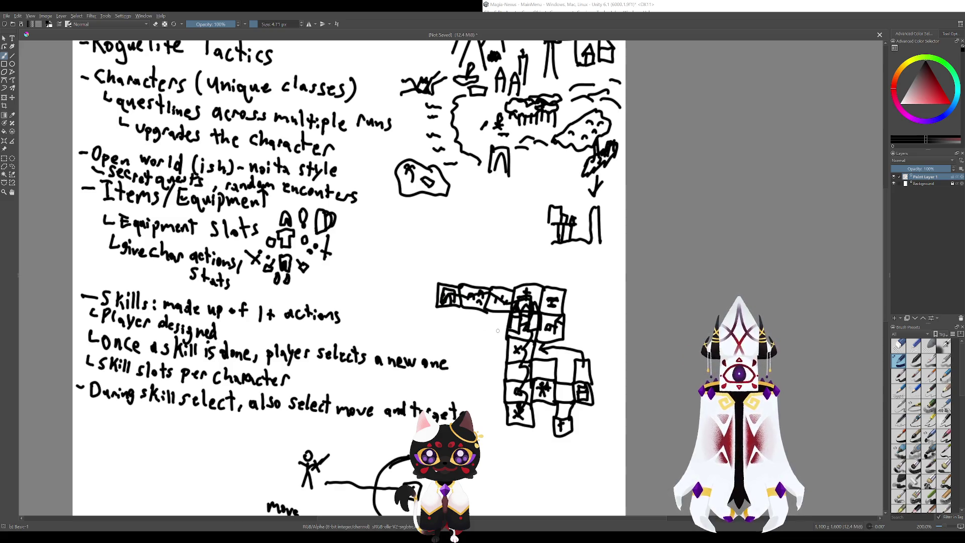
{"action": "key", "text": "ctrl+z"}
{"action": "mouse_move", "coordinate": [322, 276]}
{"action": "left_mouse_down"}
{"action": "mouse_move", "coordinate": [301, 245]}
{"action": "mouse_move", "coordinate": [294, 272]}
{"action": "left_mouse_up"}
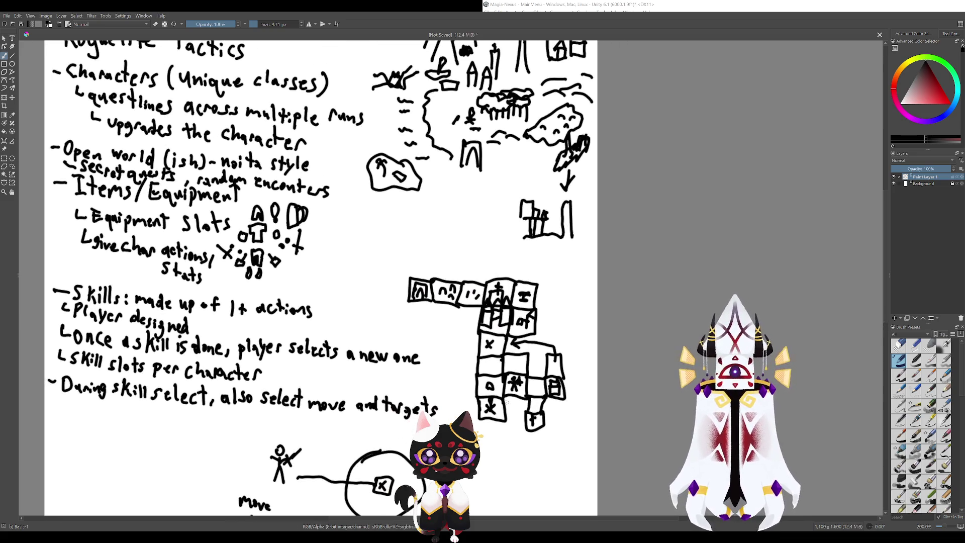
{"action": "left_click_drag", "start_coordinate": [498, 408], "coordinate": [495, 402]}
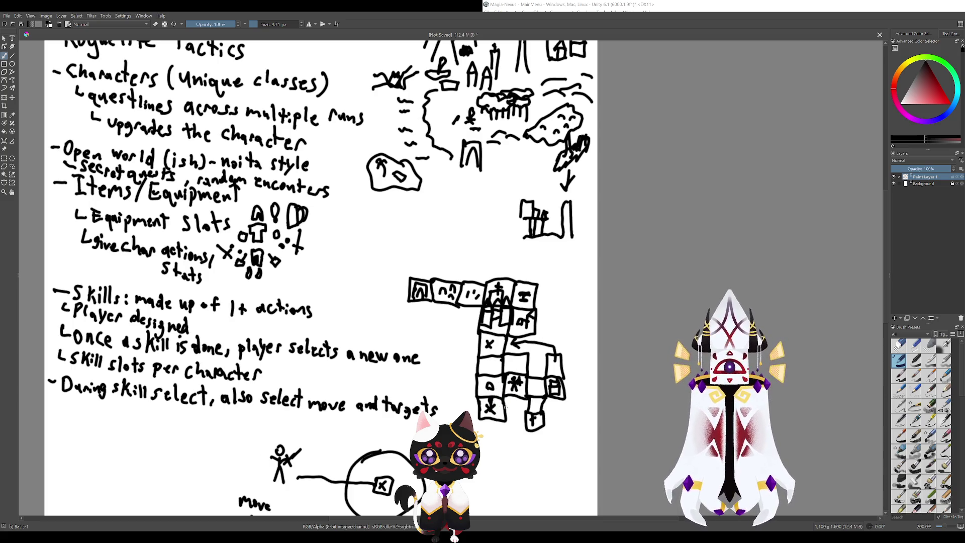
{"action": "mouse_move", "coordinate": [502, 401]}
{"action": "left_mouse_down"}
{"action": "mouse_move", "coordinate": [494, 406]}
{"action": "mouse_move", "coordinate": [502, 388]}
{"action": "left_mouse_up"}
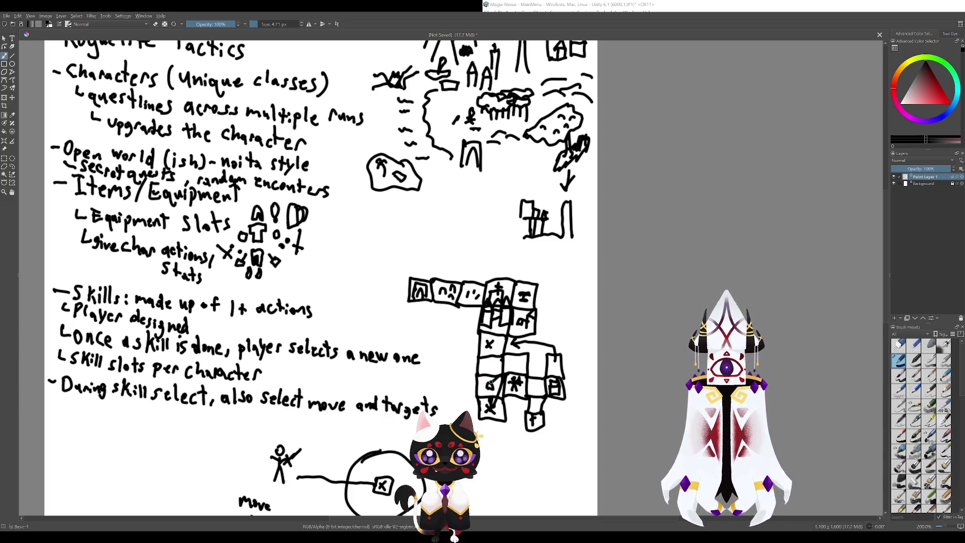
{"action": "key", "text": "ctrl+z"}
{"action": "key", "text": "ctrl+z"}
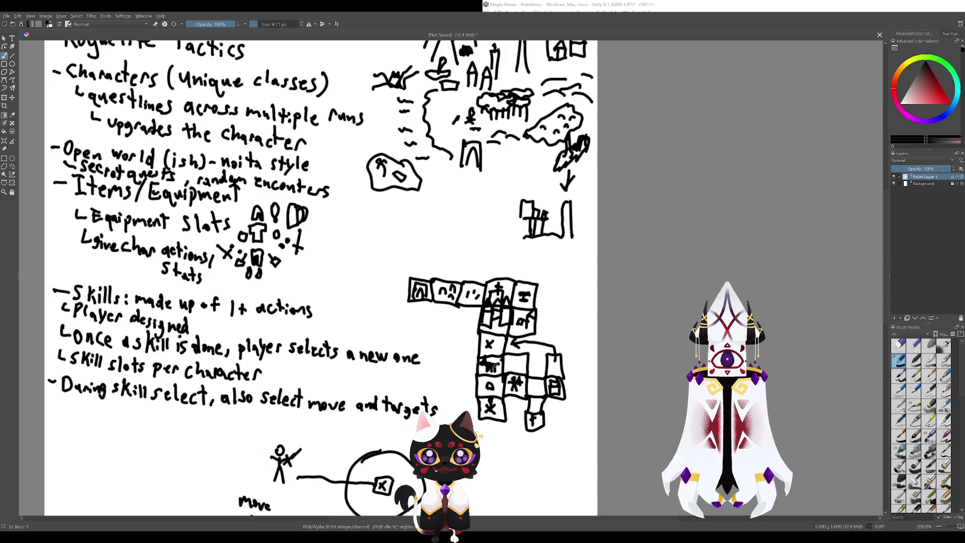
- Try circling the X and changing the a cell to d, then undo both
{"action": "left_click_drag", "start_coordinate": [496, 366], "coordinate": [505, 393]}
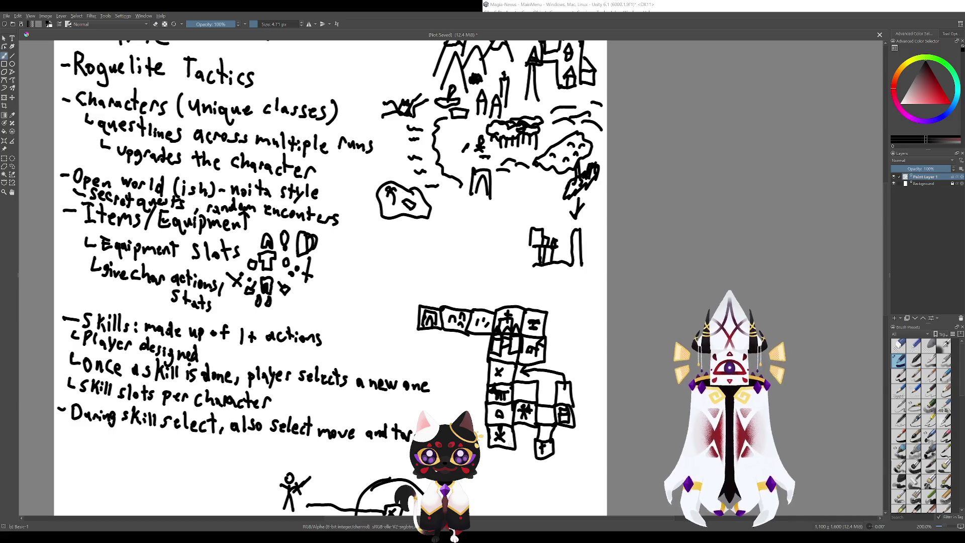
{"action": "mouse_move", "coordinate": [505, 421]}
{"action": "left_mouse_down"}
{"action": "mouse_move", "coordinate": [495, 453]}
{"action": "mouse_move", "coordinate": [509, 425]}
{"action": "left_mouse_up"}
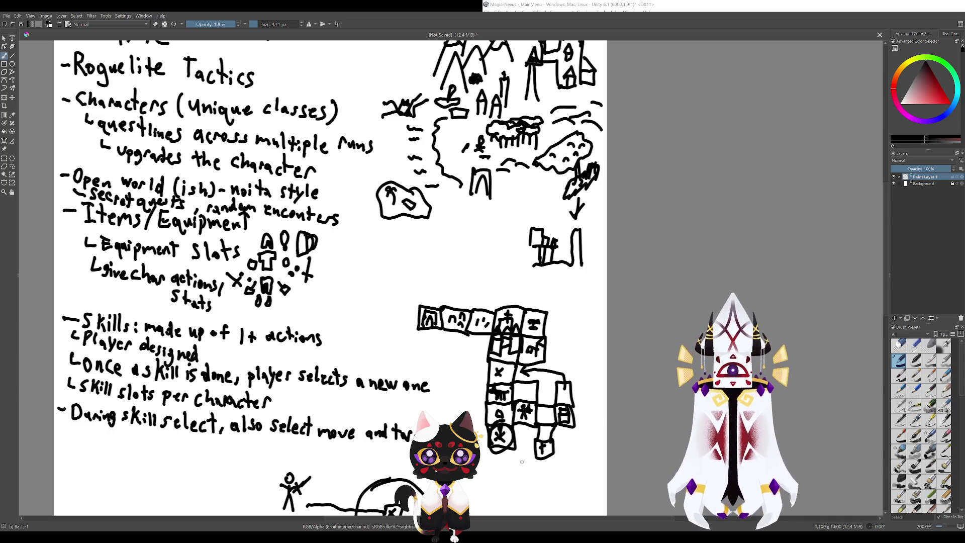
{"action": "key", "text": "ctrl+z"}
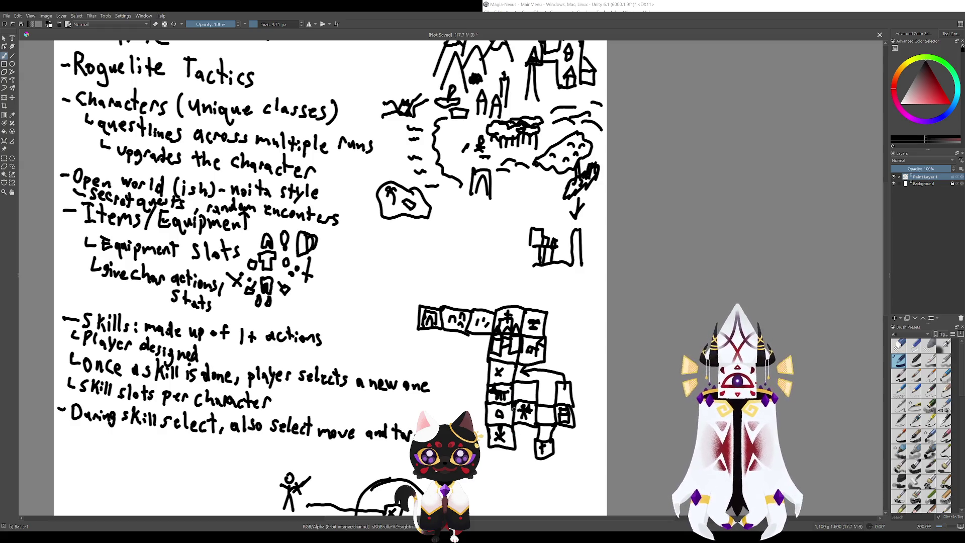
{"action": "left_click_drag", "start_coordinate": [505, 417], "coordinate": [494, 381]}
{"action": "key", "text": "ctrl+z"}
{"action": "key", "text": "ctrl+z"}
{"action": "key", "text": "ctrl+z"}
{"action": "scroll", "coordinate": [330, 277], "scroll_direction": "up", "scroll_amount": 2}
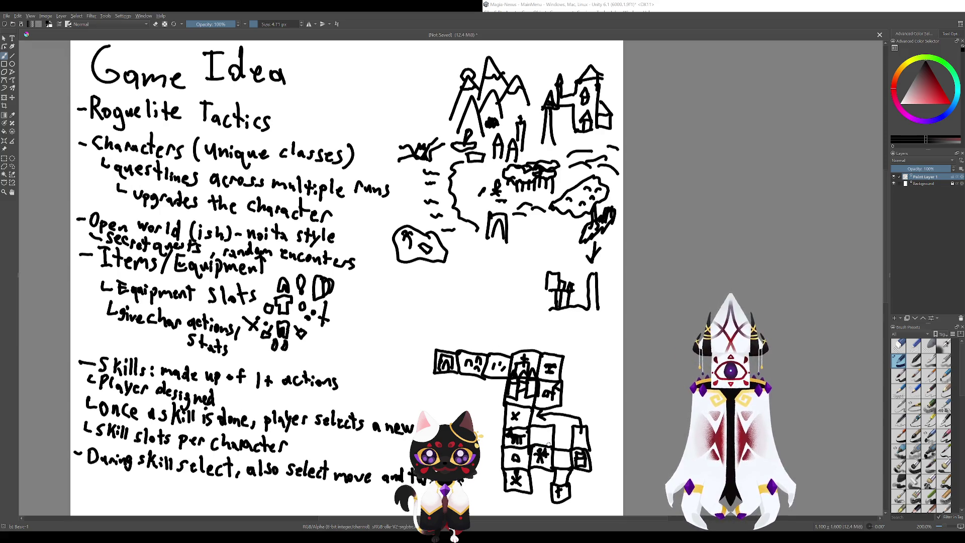
{"action": "left_click_drag", "start_coordinate": [560, 492], "coordinate": [525, 411]}
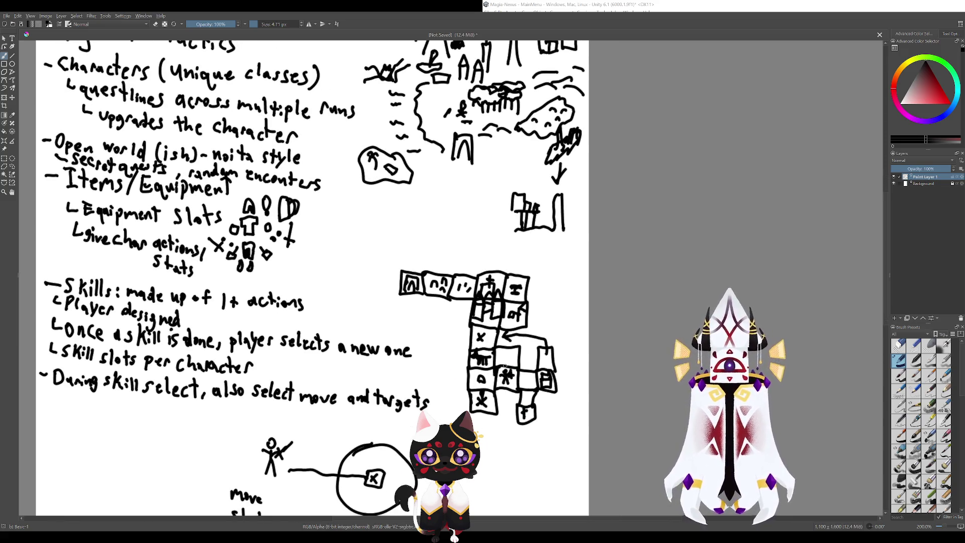
{"action": "mouse_move", "coordinate": [505, 366]}
{"action": "left_mouse_down"}
{"action": "mouse_move", "coordinate": [502, 398]}
{"action": "mouse_move", "coordinate": [515, 432]}
{"action": "left_mouse_up"}
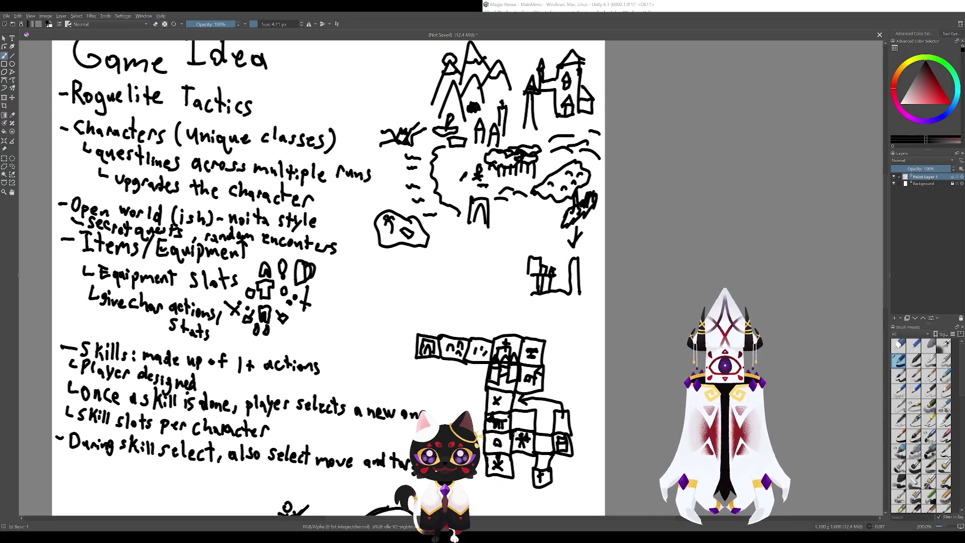
{"action": "mouse_move", "coordinate": [515, 431]}
{"action": "left_mouse_down"}
{"action": "mouse_move", "coordinate": [521, 445]}
{"action": "mouse_move", "coordinate": [506, 372]}
{"action": "mouse_move", "coordinate": [526, 437]}
{"action": "left_mouse_up"}
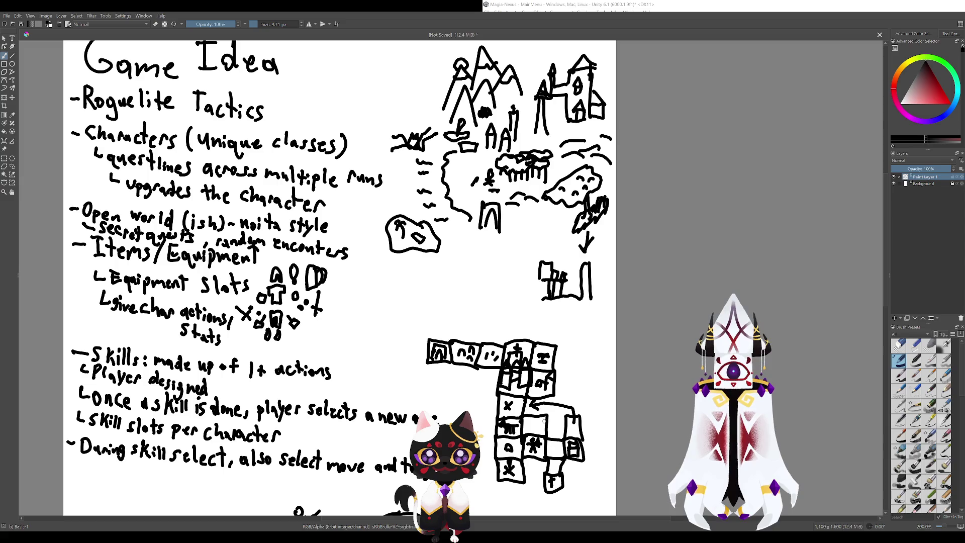
{"action": "mouse_move", "coordinate": [541, 410]}
{"action": "left_mouse_down"}
{"action": "mouse_move", "coordinate": [556, 416]}
{"action": "mouse_move", "coordinate": [532, 407]}
{"action": "left_mouse_up"}
{"action": "key", "text": "ctrl+z"}
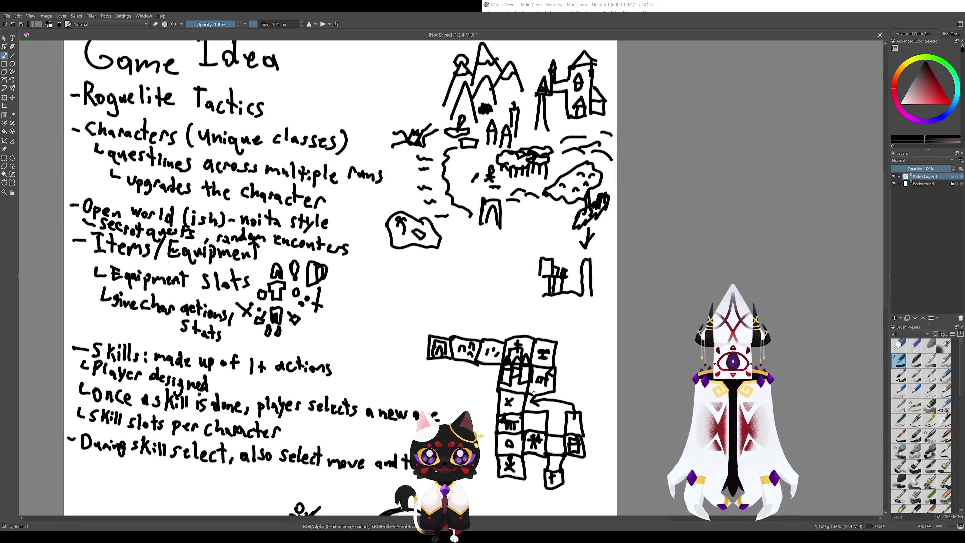
{"action": "mouse_move", "coordinate": [506, 324]}
{"action": "left_mouse_down"}
{"action": "mouse_move", "coordinate": [469, 233]}
{"action": "mouse_move", "coordinate": [488, 283]}
{"action": "mouse_move", "coordinate": [456, 256]}
{"action": "left_mouse_up"}
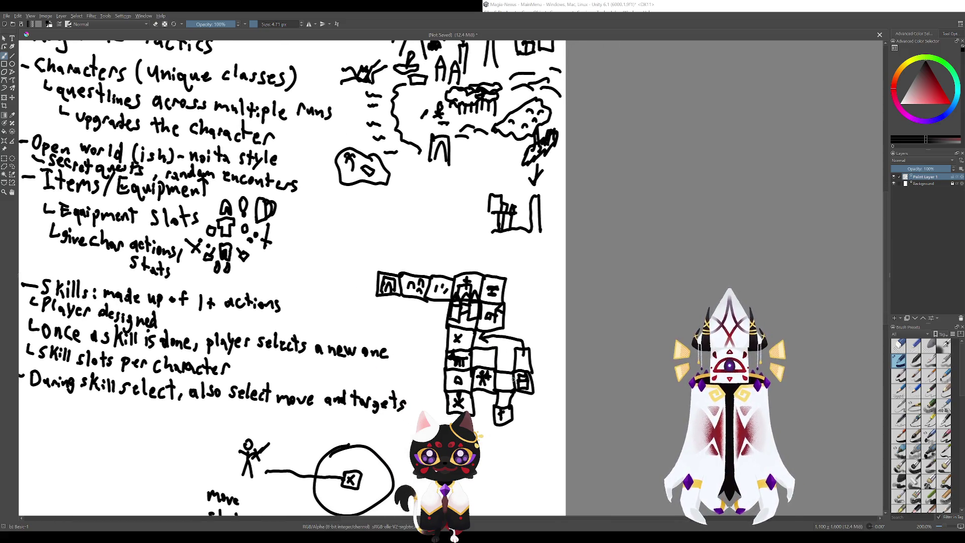
{"action": "left_click_drag", "start_coordinate": [512, 379], "coordinate": [556, 443]}
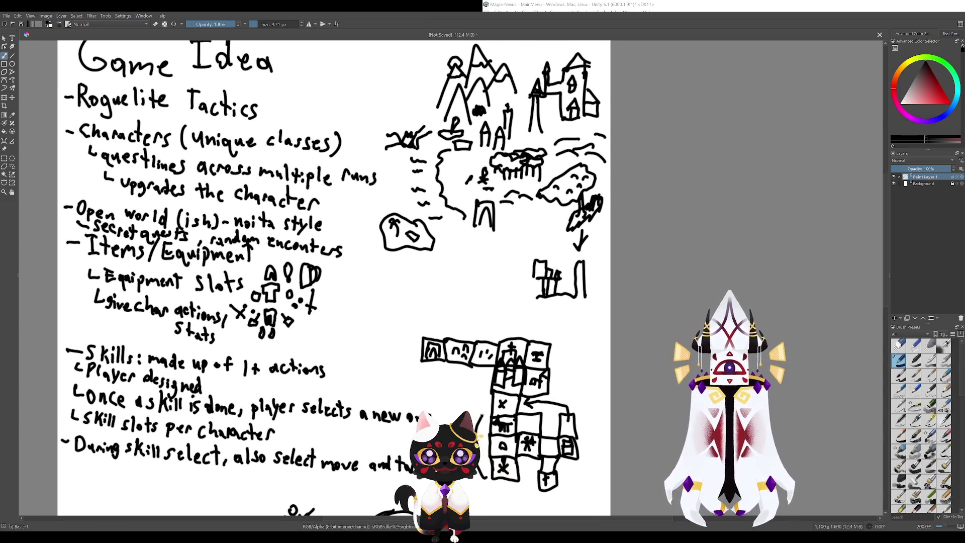
- Try two loops around the whole grid sketch and undo each
{"action": "mouse_move", "coordinate": [483, 416]}
{"action": "left_mouse_down"}
{"action": "mouse_move", "coordinate": [443, 385]}
{"action": "mouse_move", "coordinate": [429, 328]}
{"action": "mouse_move", "coordinate": [567, 347]}
{"action": "mouse_move", "coordinate": [597, 433]}
{"action": "mouse_move", "coordinate": [496, 489]}
{"action": "mouse_move", "coordinate": [475, 473]}
{"action": "left_mouse_up"}
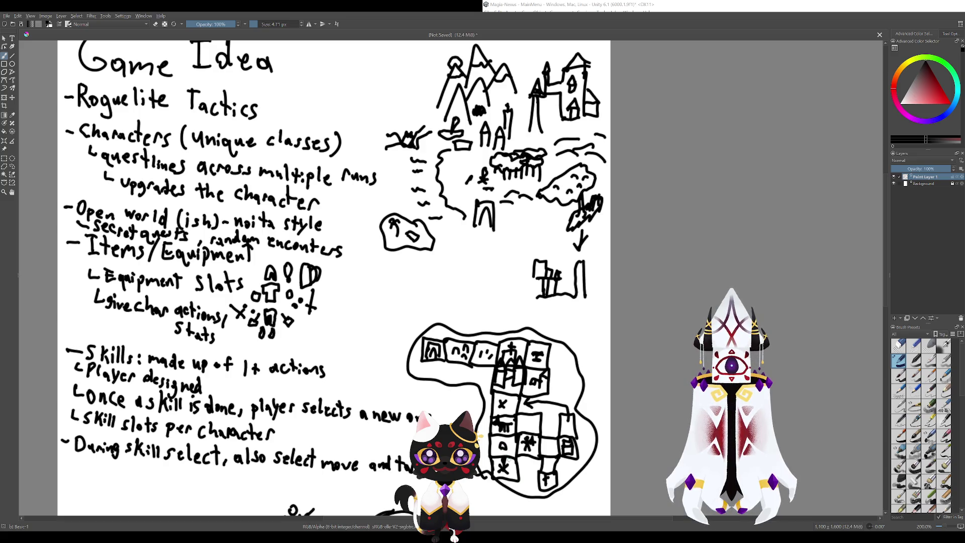
{"action": "key", "text": "ctrl+z"}
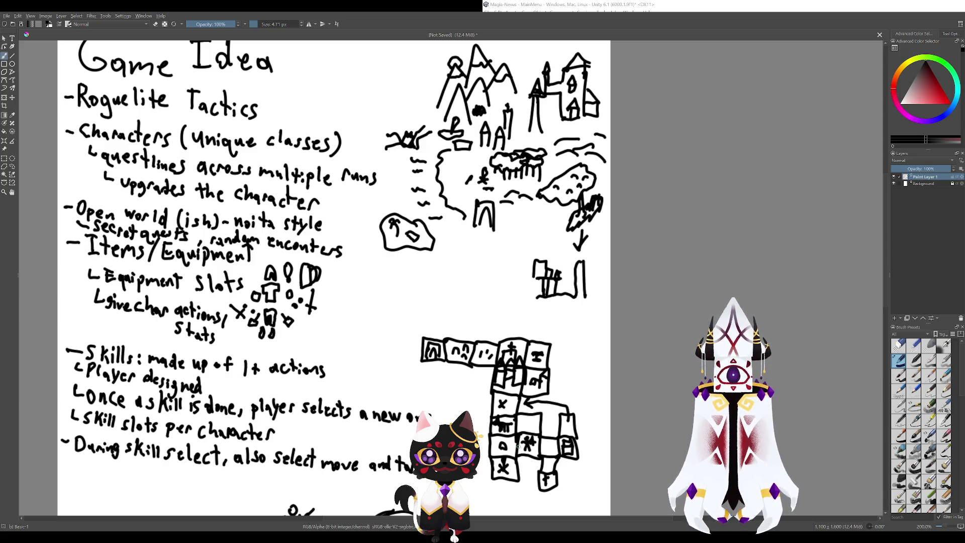
{"action": "left_click_drag", "start_coordinate": [510, 411], "coordinate": [501, 340]}
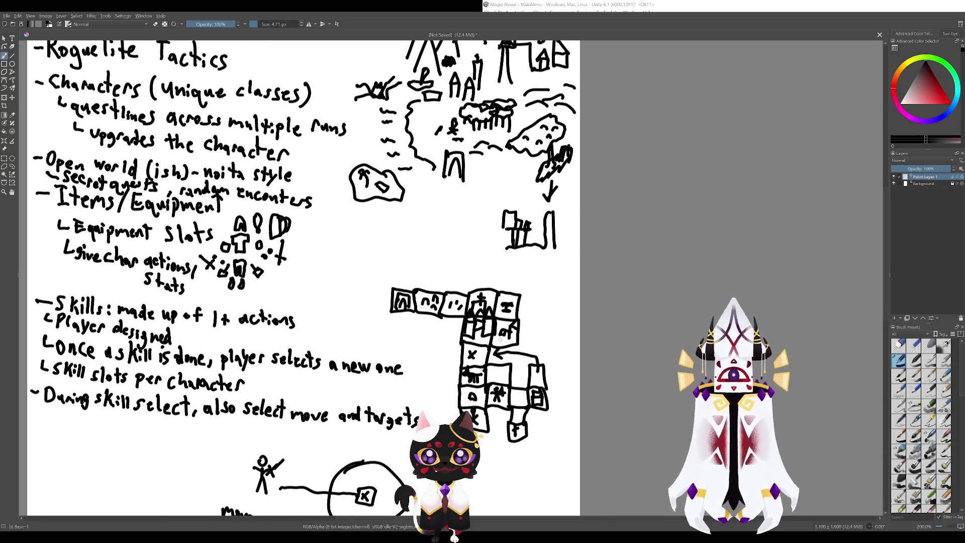
{"action": "mouse_move", "coordinate": [302, 251]}
{"action": "left_mouse_down"}
{"action": "mouse_move", "coordinate": [327, 289]}
{"action": "mouse_move", "coordinate": [297, 254]}
{"action": "left_mouse_up"}
{"action": "mouse_move", "coordinate": [553, 304]}
{"action": "left_mouse_down"}
{"action": "mouse_move", "coordinate": [545, 299]}
{"action": "mouse_move", "coordinate": [573, 447]}
{"action": "mouse_move", "coordinate": [558, 281]}
{"action": "left_mouse_up"}
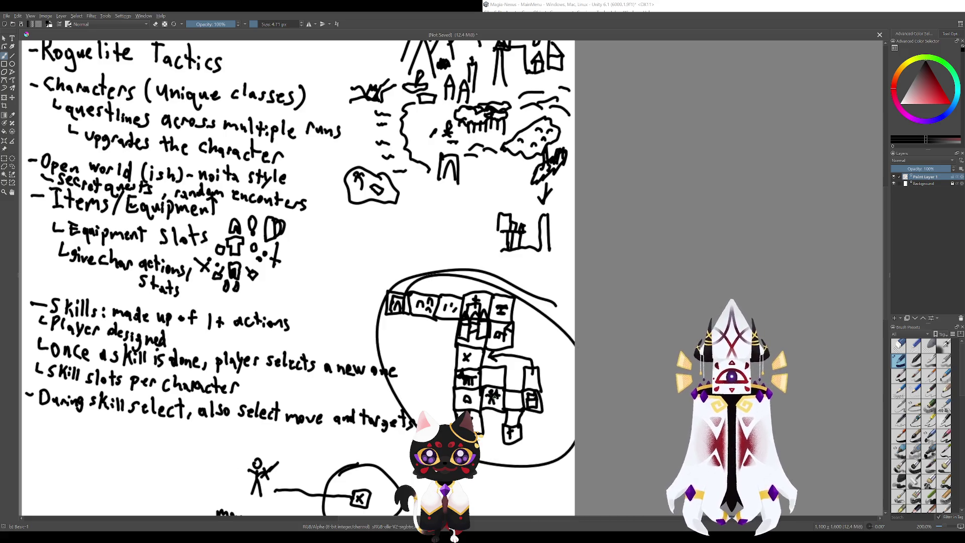
{"action": "key", "text": "ctrl+z"}
{"action": "mouse_move", "coordinate": [507, 414]}
{"action": "left_mouse_down"}
{"action": "mouse_move", "coordinate": [518, 453]}
{"action": "mouse_move", "coordinate": [479, 385]}
{"action": "mouse_move", "coordinate": [504, 446]}
{"action": "left_mouse_up"}
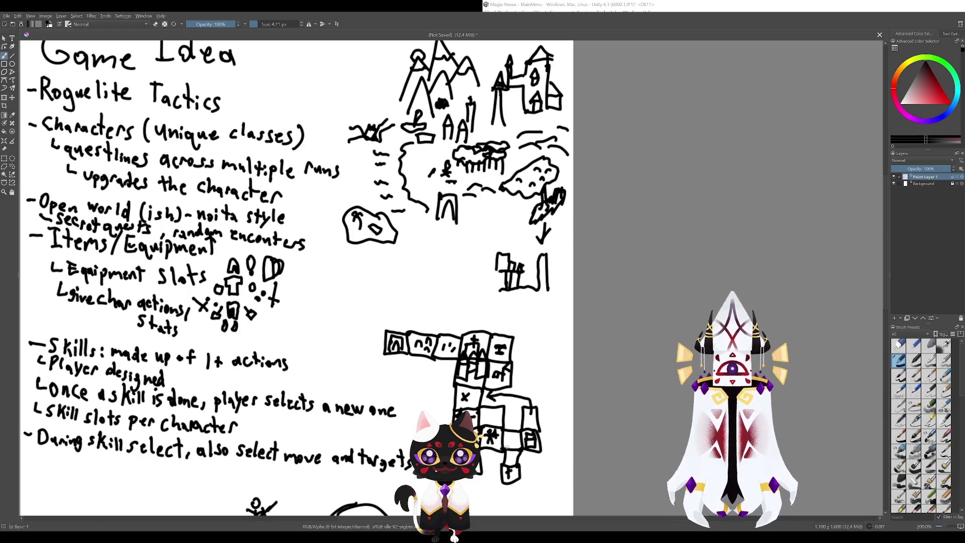
- Below the circle sketch, draw an M and a small figure linked to a question mark
{"action": "scroll", "coordinate": [438, 400], "scroll_direction": "down", "scroll_amount": 6}
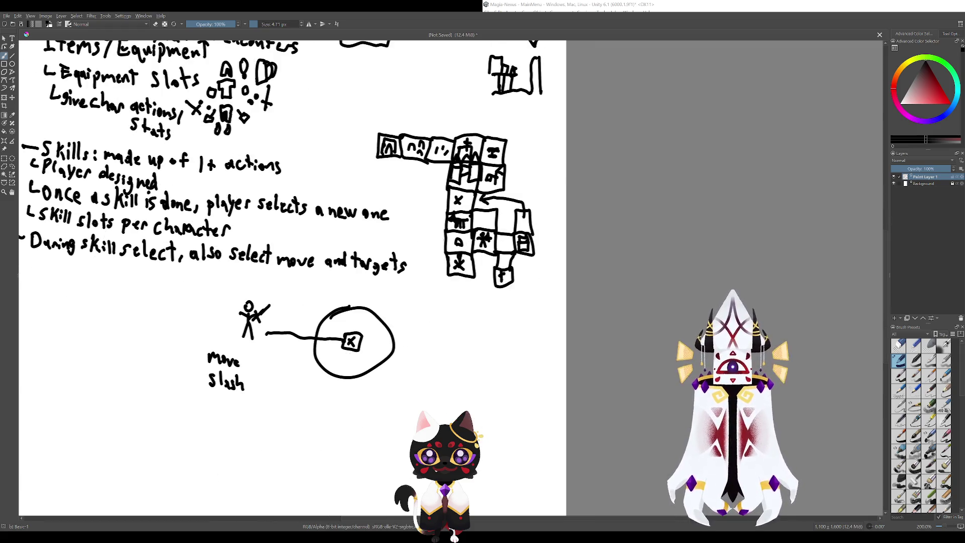
{"action": "mouse_move", "coordinate": [446, 421]}
{"action": "left_mouse_down"}
{"action": "mouse_move", "coordinate": [456, 422]}
{"action": "mouse_move", "coordinate": [468, 393]}
{"action": "mouse_move", "coordinate": [454, 377]}
{"action": "left_mouse_up"}
{"action": "mouse_move", "coordinate": [454, 361]}
{"action": "left_mouse_down"}
{"action": "mouse_move", "coordinate": [444, 377]}
{"action": "mouse_move", "coordinate": [448, 352]}
{"action": "mouse_move", "coordinate": [450, 371]}
{"action": "left_mouse_up"}
{"action": "mouse_move", "coordinate": [460, 418]}
{"action": "left_mouse_down"}
{"action": "mouse_move", "coordinate": [463, 390]}
{"action": "mouse_move", "coordinate": [480, 402]}
{"action": "mouse_move", "coordinate": [472, 378]}
{"action": "mouse_move", "coordinate": [455, 407]}
{"action": "left_mouse_up"}
- Circle the M and figure, add a circled m doodle, and arc around the ? circle
{"action": "mouse_move", "coordinate": [449, 338]}
{"action": "left_mouse_down"}
{"action": "mouse_move", "coordinate": [439, 348]}
{"action": "mouse_move", "coordinate": [450, 352]}
{"action": "left_mouse_up"}
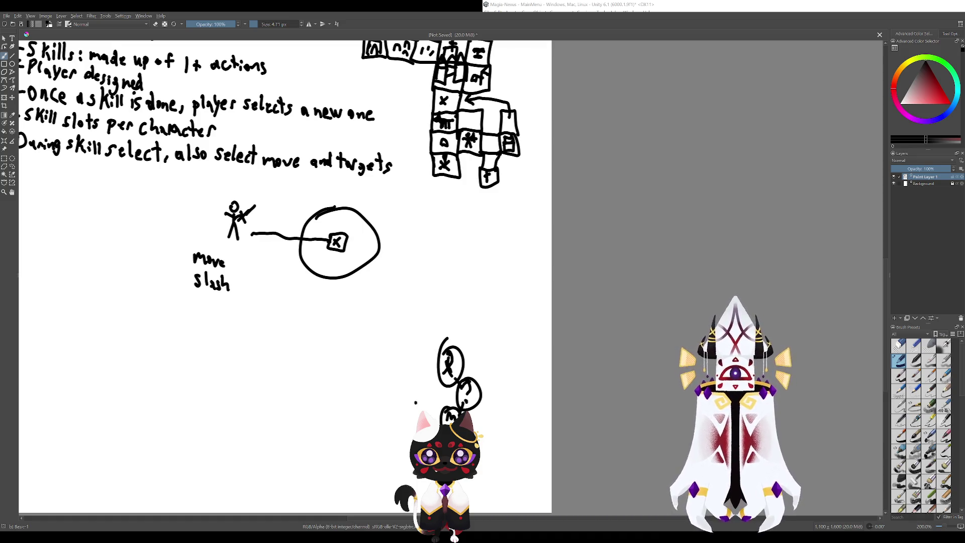
{"action": "mouse_move", "coordinate": [415, 402]}
{"action": "left_mouse_down"}
{"action": "mouse_move", "coordinate": [428, 400]}
{"action": "mouse_move", "coordinate": [411, 386]}
{"action": "mouse_move", "coordinate": [424, 385]}
{"action": "left_mouse_up"}
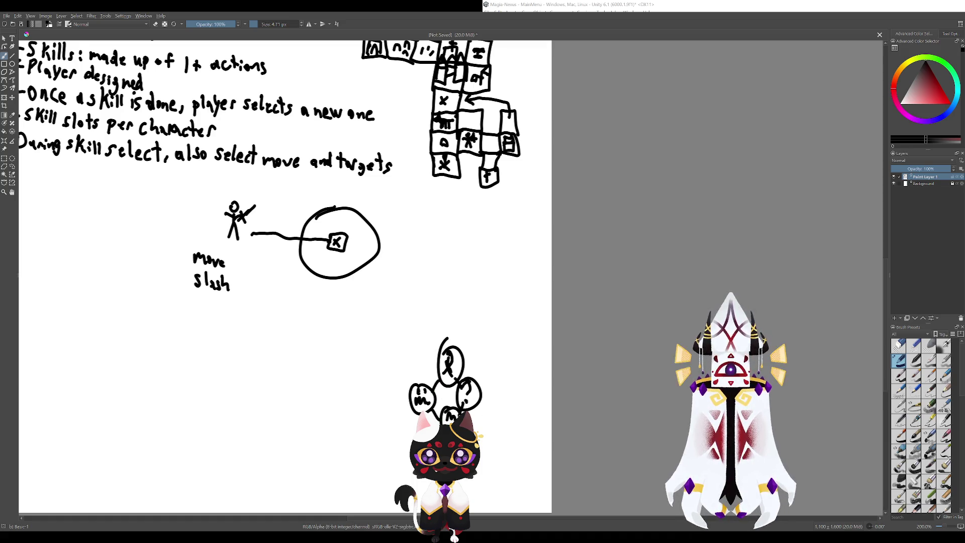
{"action": "mouse_move", "coordinate": [475, 421]}
{"action": "left_mouse_down"}
{"action": "mouse_move", "coordinate": [494, 379]}
{"action": "mouse_move", "coordinate": [469, 358]}
{"action": "left_mouse_up"}
- Undo all the bottom doodles with five Ctrl+Z presses and bring the upper notes into view
{"action": "key", "text": "ctrl+z"}
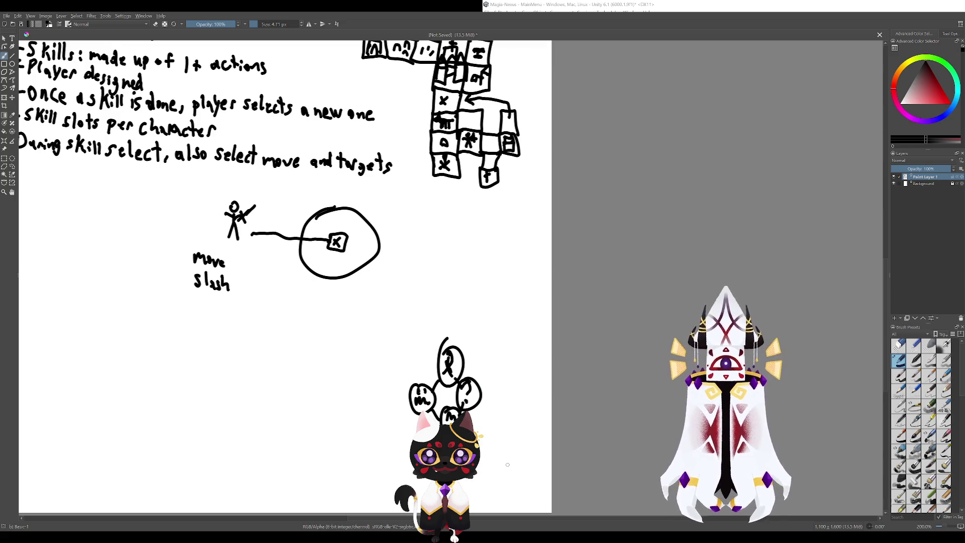
{"action": "key", "text": "ctrl+z"}
{"action": "key", "text": "ctrl+z"}
{"action": "key", "text": "ctrl+z"}
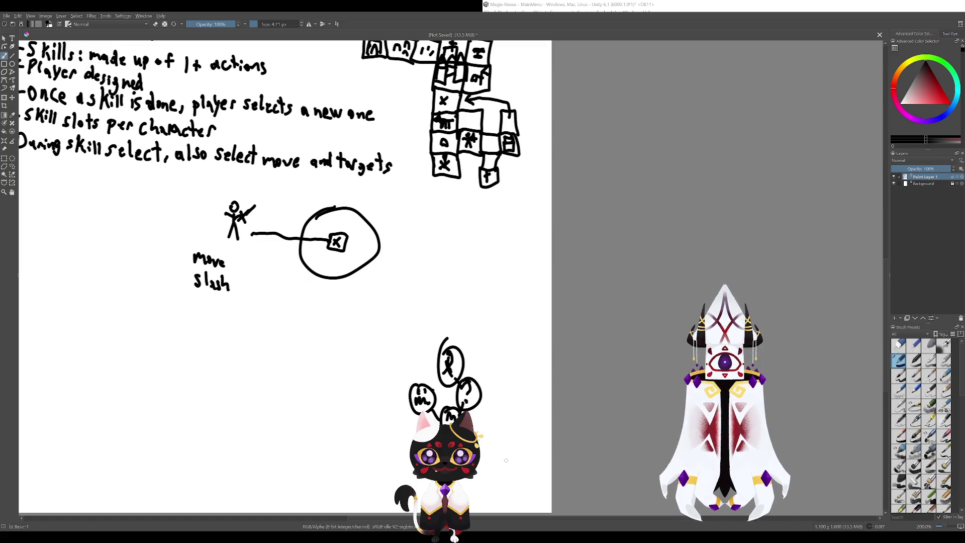
{"action": "key", "text": "ctrl+z"}
{"action": "key", "text": "ctrl+z"}
{"action": "key", "text": "ctrl+z"}
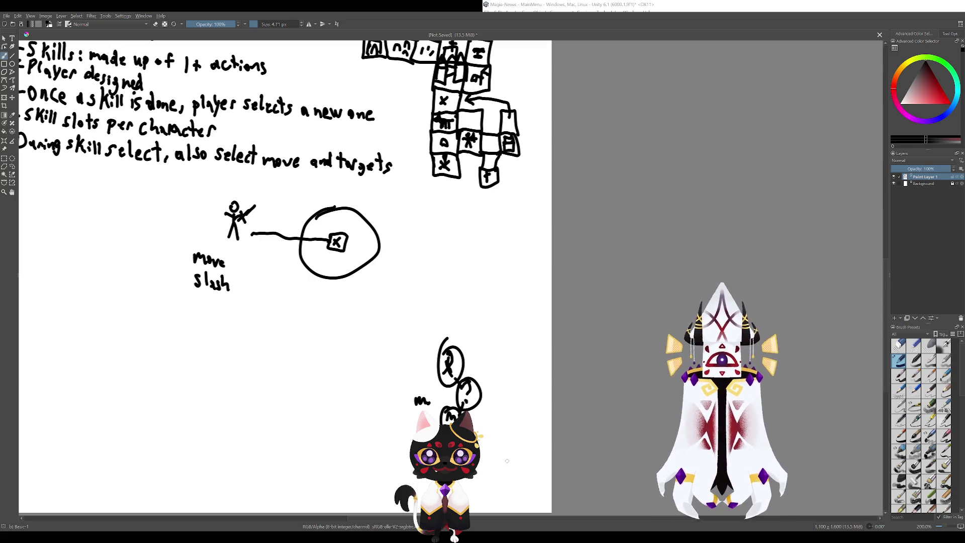
{"action": "key", "text": "ctrl+z"}
{"action": "key", "text": "ctrl+z"}
{"action": "key", "text": "ctrl+z"}
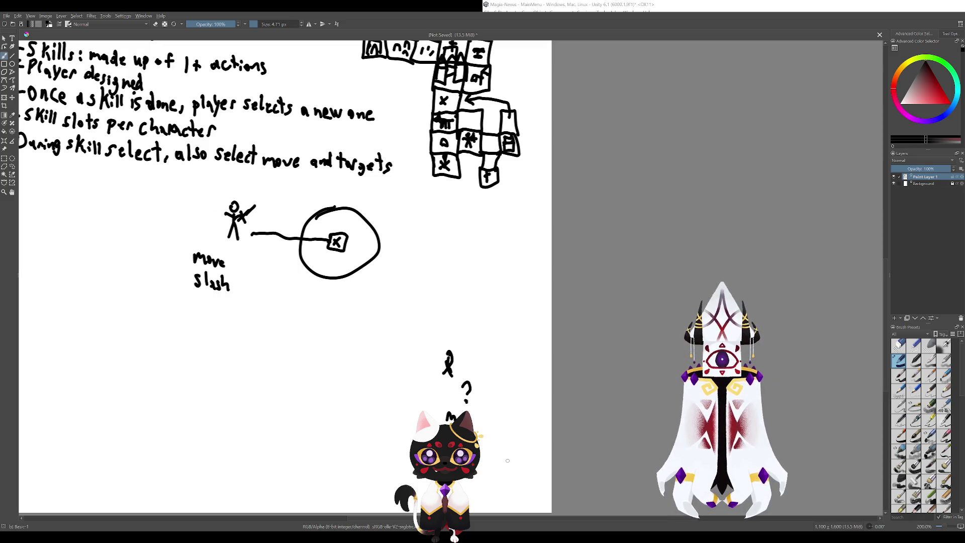
{"action": "key", "text": "ctrl+z"}
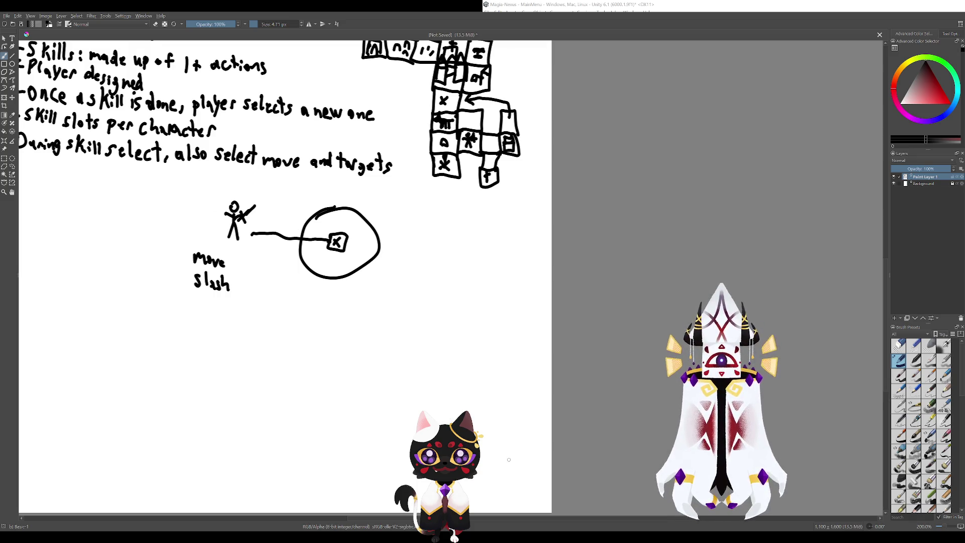
{"action": "left_click_drag", "start_coordinate": [506, 371], "coordinate": [533, 504]}
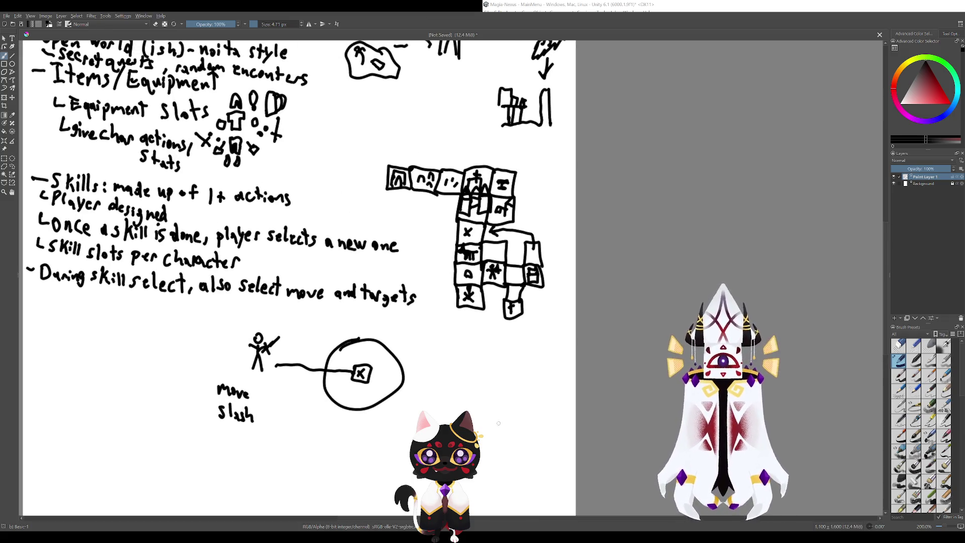
{"action": "scroll", "coordinate": [498, 437], "scroll_direction": "up", "scroll_amount": 3}
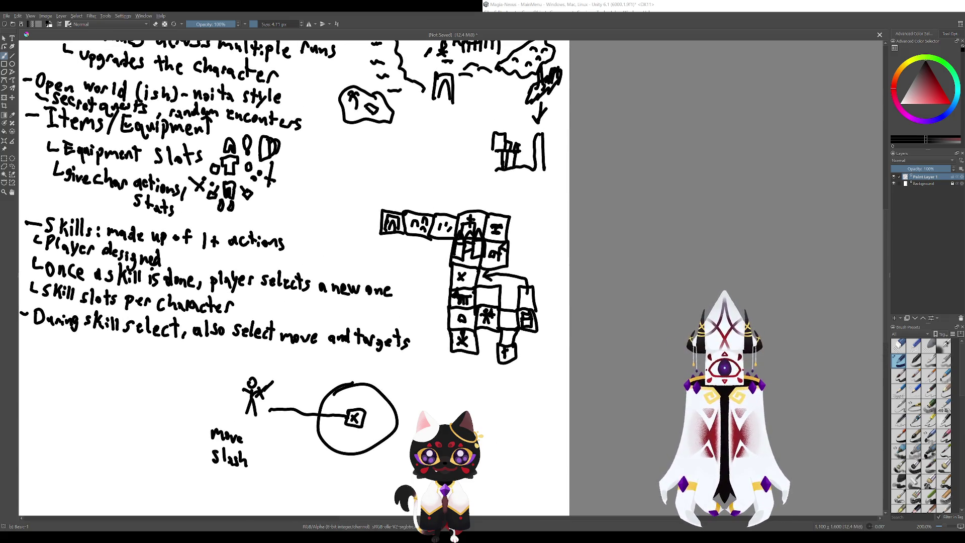
{"action": "left_click_drag", "start_coordinate": [451, 413], "coordinate": [440, 346]}
{"action": "left_click_drag", "start_coordinate": [459, 395], "coordinate": [458, 416]}
{"action": "key", "text": "ctrl+z"}
{"action": "key", "text": "ctrl+z"}
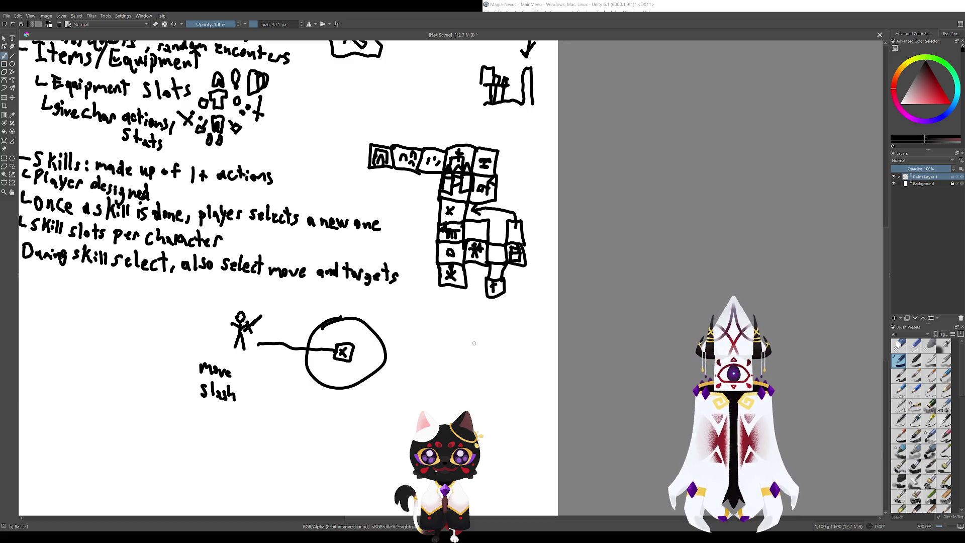
{"action": "left_click_drag", "start_coordinate": [474, 343], "coordinate": [481, 387]}
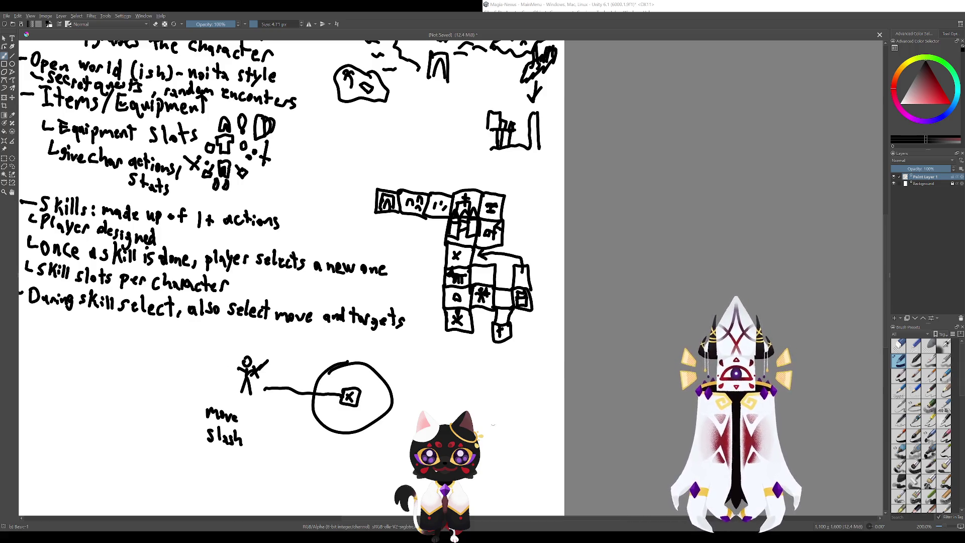
{"action": "left_click_drag", "start_coordinate": [466, 327], "coordinate": [486, 383]}
{"action": "left_click_drag", "start_coordinate": [488, 347], "coordinate": [485, 388]}
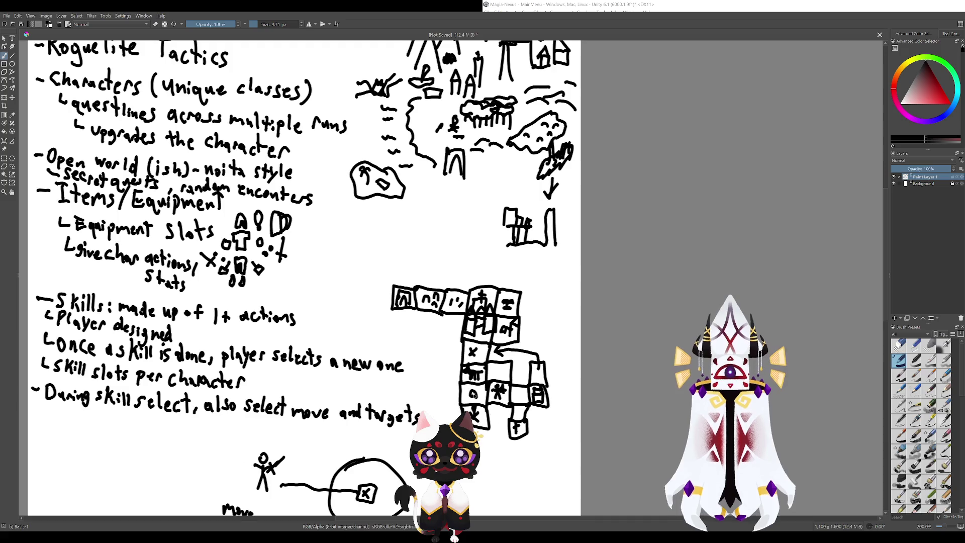
{"action": "mouse_move", "coordinate": [477, 376]}
{"action": "left_mouse_down"}
{"action": "mouse_move", "coordinate": [459, 413]}
{"action": "mouse_move", "coordinate": [485, 377]}
{"action": "mouse_move", "coordinate": [491, 400]}
{"action": "mouse_move", "coordinate": [456, 381]}
{"action": "left_mouse_up"}
{"action": "key", "text": "ctrl+z"}
{"action": "key", "text": "ctrl+z"}
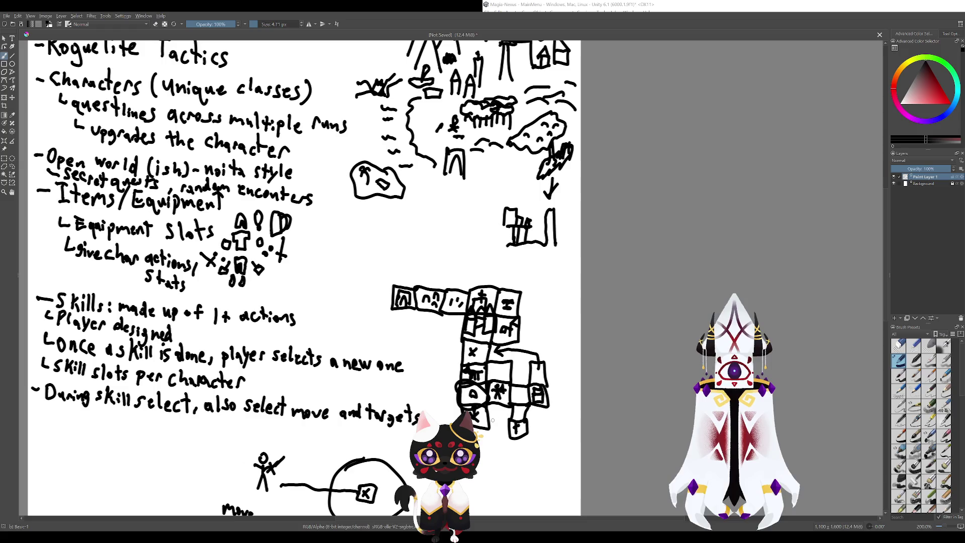
{"action": "key", "text": "ctrl+z"}
{"action": "left_click_drag", "start_coordinate": [492, 417], "coordinate": [605, 501]}
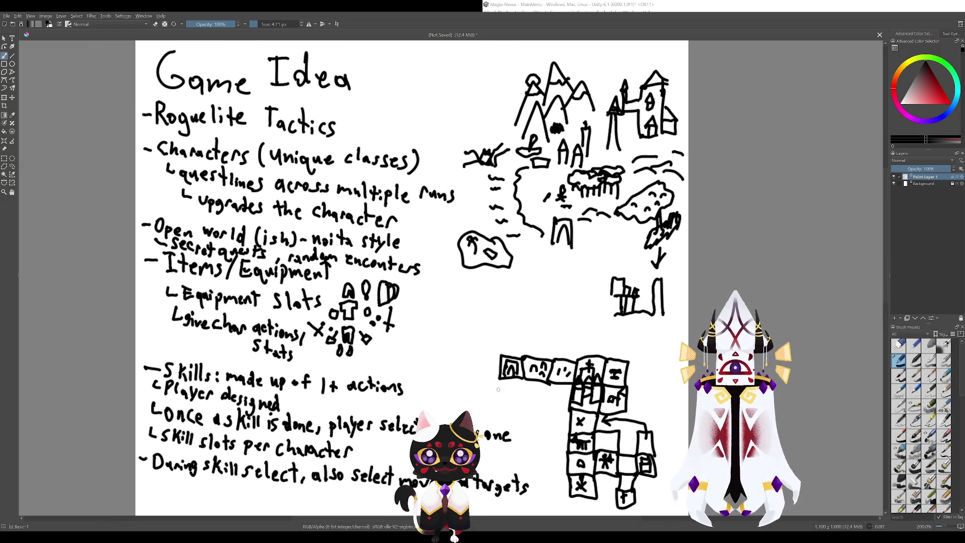
{"action": "scroll", "coordinate": [482, 370], "scroll_direction": "down", "scroll_amount": 3}
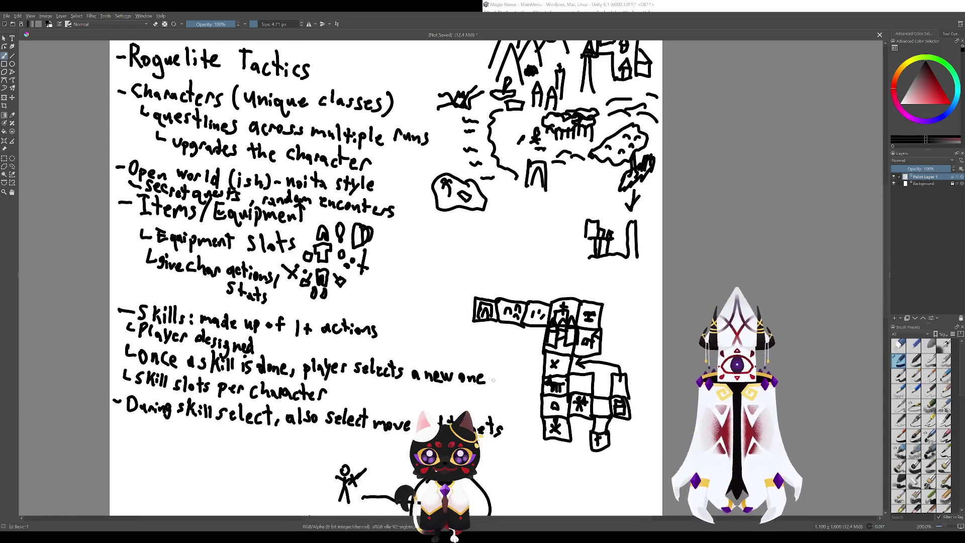
{"action": "mouse_move", "coordinate": [534, 398]}
{"action": "left_mouse_down"}
{"action": "mouse_move", "coordinate": [548, 388]}
{"action": "mouse_move", "coordinate": [525, 414]}
{"action": "left_mouse_up"}
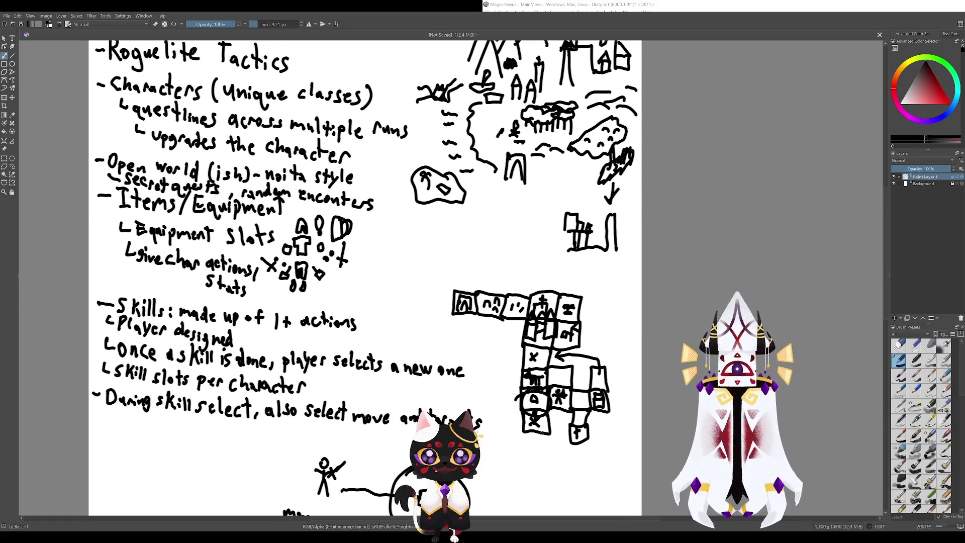
{"action": "key", "text": "ctrl+z"}
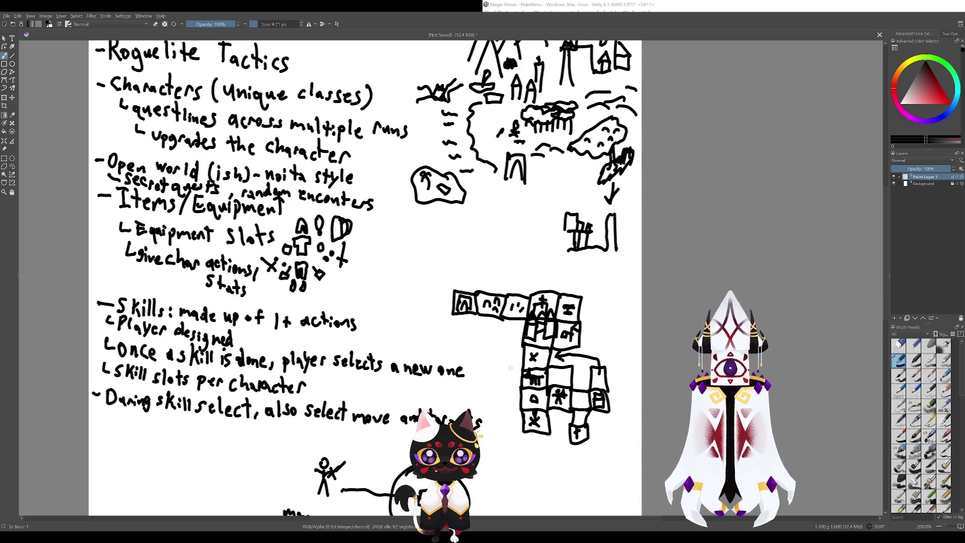
{"action": "left_click_drag", "start_coordinate": [502, 377], "coordinate": [465, 359]}
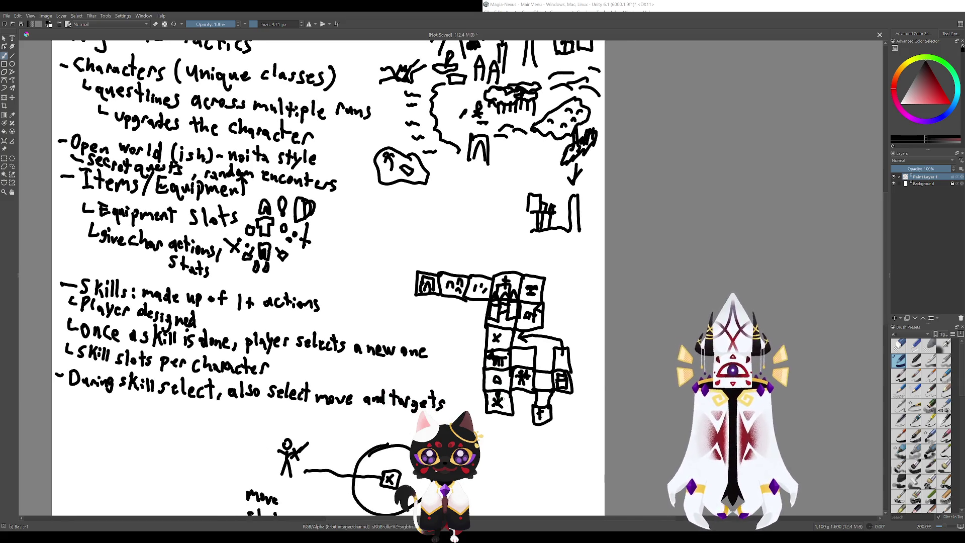
{"action": "left_click_drag", "start_coordinate": [507, 397], "coordinate": [514, 410]}
{"action": "key", "text": "ctrl+z"}
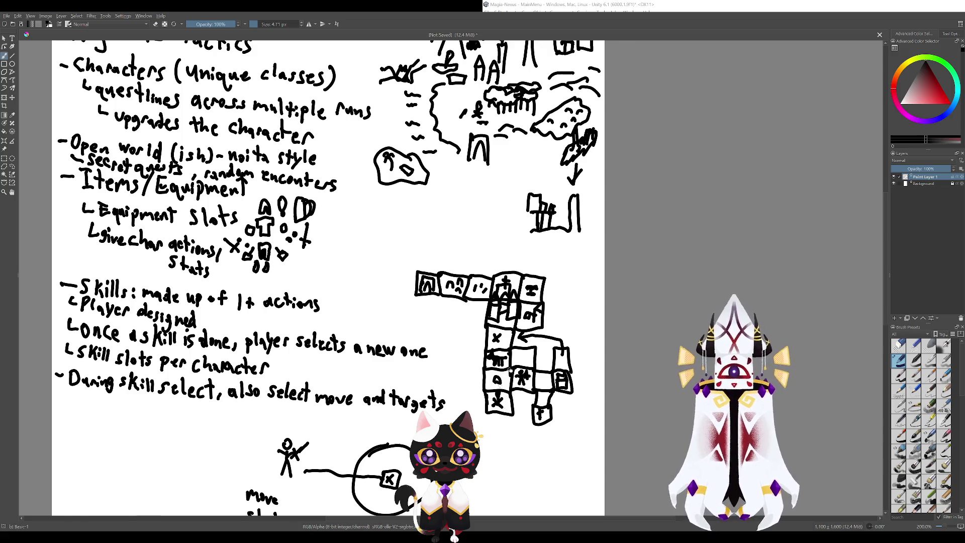
{"action": "left_click_drag", "start_coordinate": [516, 370], "coordinate": [545, 443]}
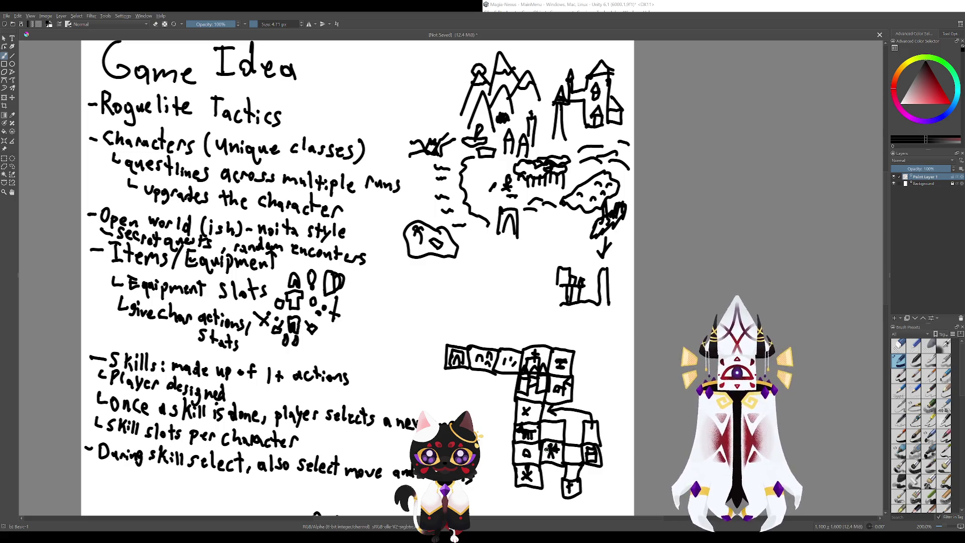
{"action": "mouse_move", "coordinate": [539, 472]}
{"action": "left_mouse_down"}
{"action": "mouse_move", "coordinate": [490, 410]}
{"action": "mouse_move", "coordinate": [512, 419]}
{"action": "left_mouse_up"}
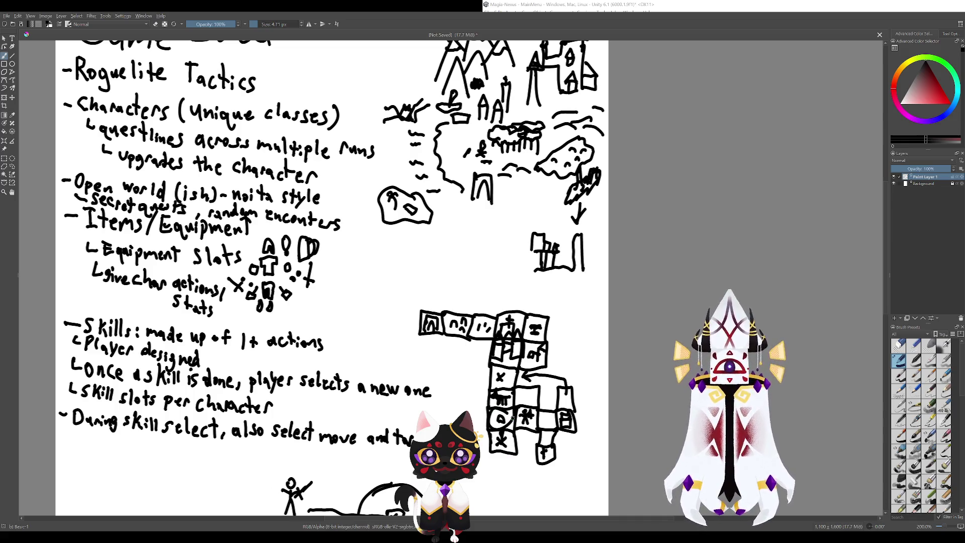
- Scribble a dark mark in the grid cell below the X, undoing the stray marks around it
{"action": "key", "text": "ctrl+z"}
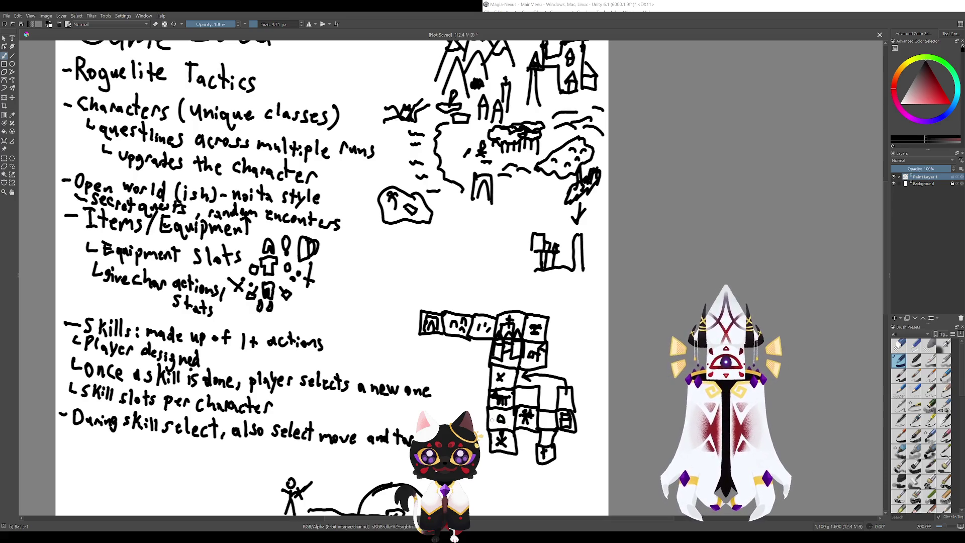
{"action": "mouse_move", "coordinate": [496, 414]}
{"action": "left_mouse_down"}
{"action": "mouse_move", "coordinate": [491, 421]}
{"action": "mouse_move", "coordinate": [505, 433]}
{"action": "mouse_move", "coordinate": [497, 425]}
{"action": "left_mouse_up"}
{"action": "key", "text": "ctrl+z"}
{"action": "key", "text": "ctrl+z"}
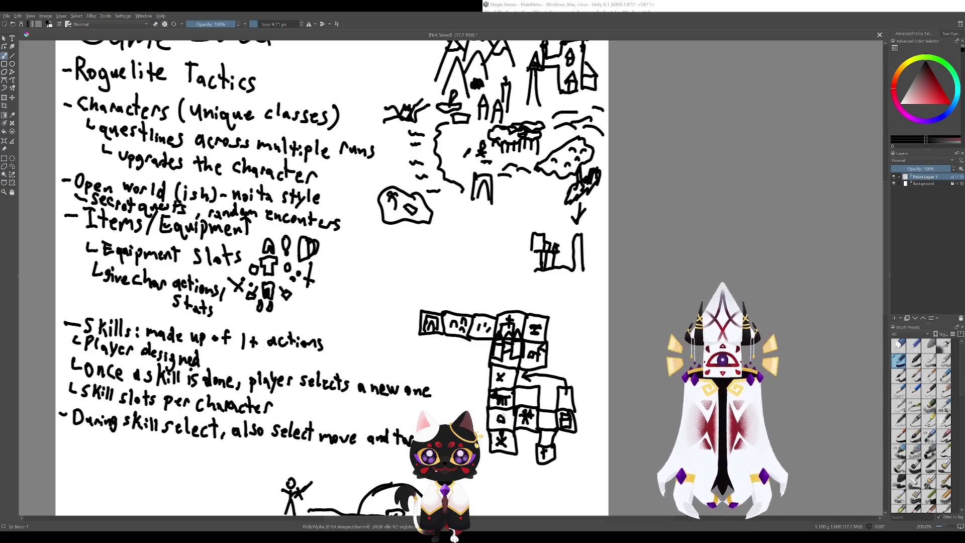
{"action": "mouse_move", "coordinate": [487, 410]}
{"action": "left_mouse_down"}
{"action": "mouse_move", "coordinate": [513, 427]}
{"action": "mouse_move", "coordinate": [498, 426]}
{"action": "mouse_move", "coordinate": [515, 432]}
{"action": "mouse_move", "coordinate": [505, 430]}
{"action": "mouse_move", "coordinate": [521, 449]}
{"action": "mouse_move", "coordinate": [510, 400]}
{"action": "left_mouse_up"}
{"action": "key", "text": "ctrl+z"}
{"action": "key", "text": "ctrl+z"}
{"action": "key", "text": "ctrl+z"}
{"action": "key", "text": "ctrl+z"}
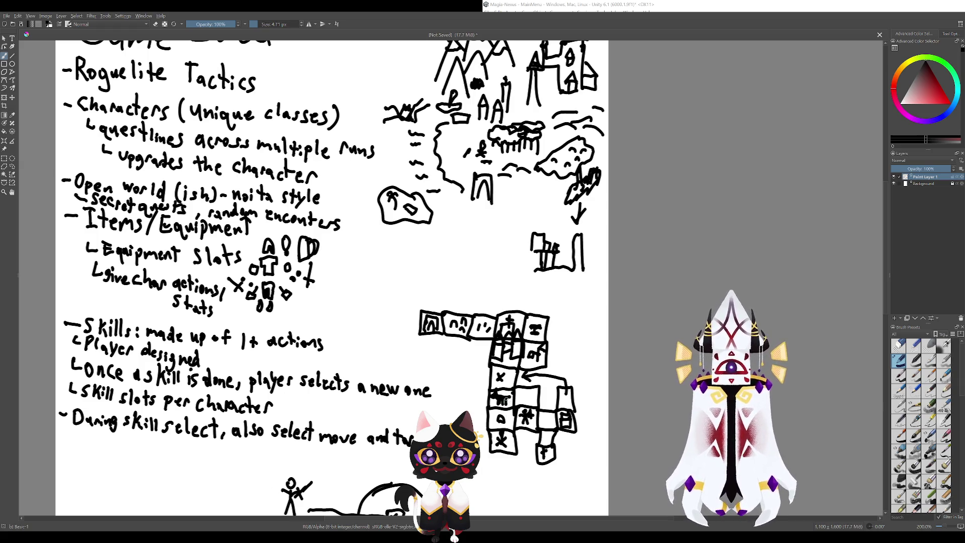
{"action": "mouse_move", "coordinate": [495, 393]}
{"action": "left_mouse_down"}
{"action": "mouse_move", "coordinate": [510, 403]}
{"action": "mouse_move", "coordinate": [510, 388]}
{"action": "left_mouse_up"}
{"action": "key", "text": "ctrl+z"}
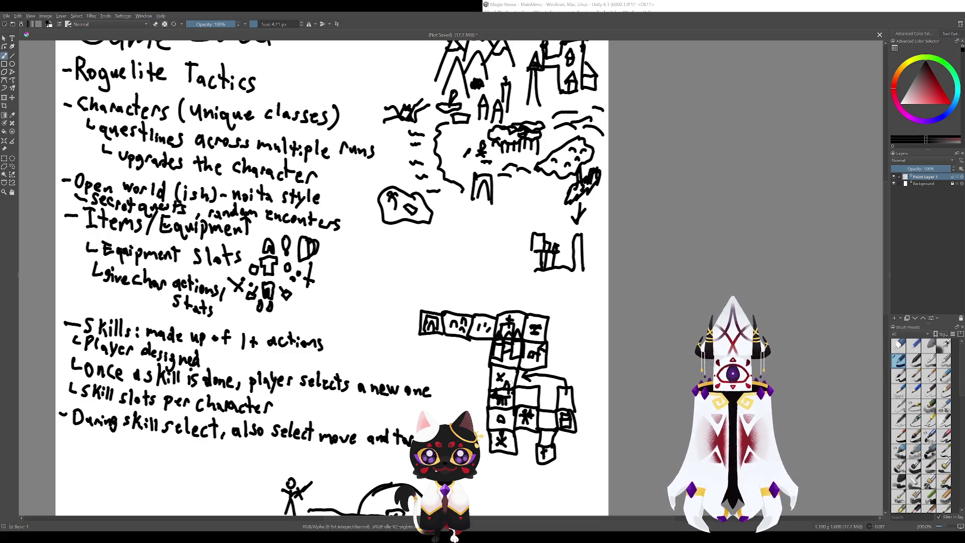
{"action": "key", "text": "ctrl+z"}
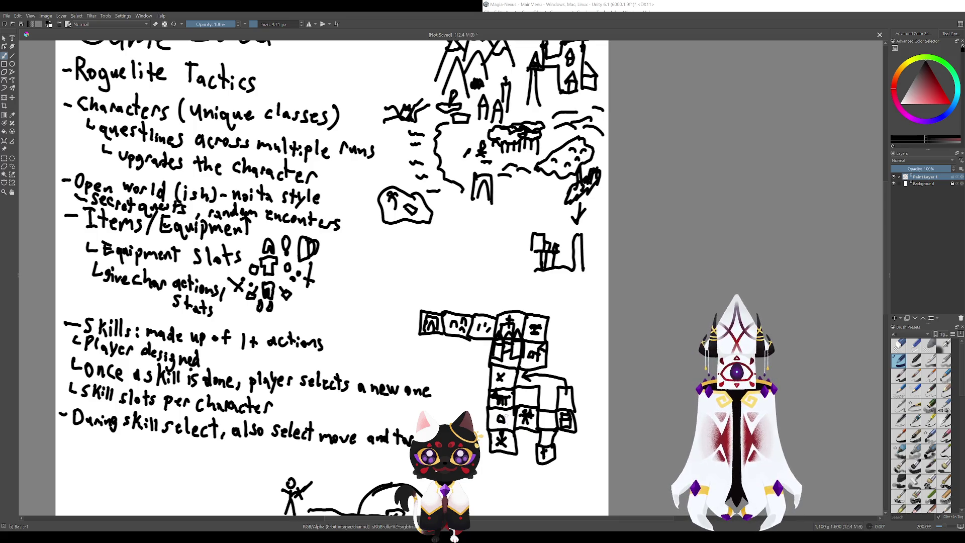
- Try strokes, circles around the scribble and a left-column loop, undoing each attempt
{"action": "left_click_drag", "start_coordinate": [493, 382], "coordinate": [495, 370]}
{"action": "key", "text": "ctrl+z"}
{"action": "left_click_drag", "start_coordinate": [495, 407], "coordinate": [486, 396]}
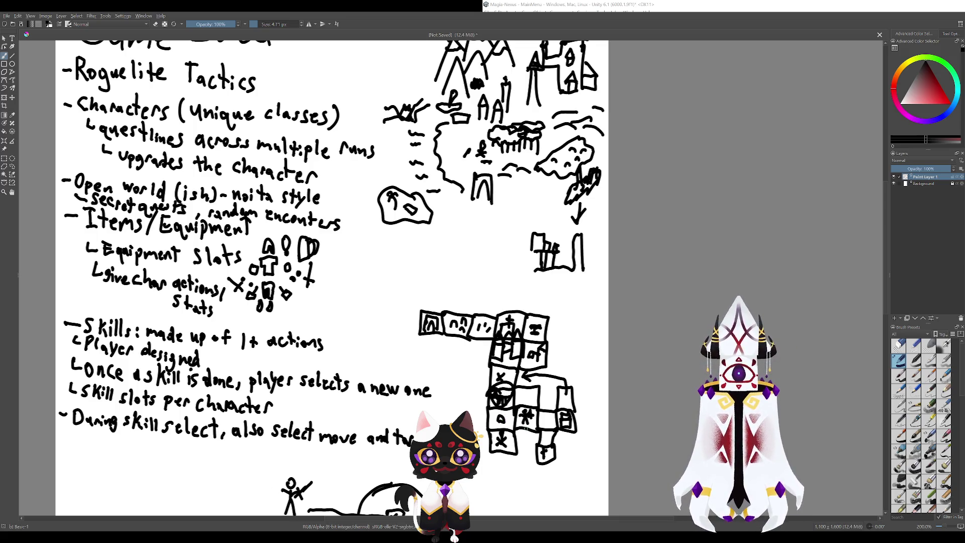
{"action": "key", "text": "ctrl+z"}
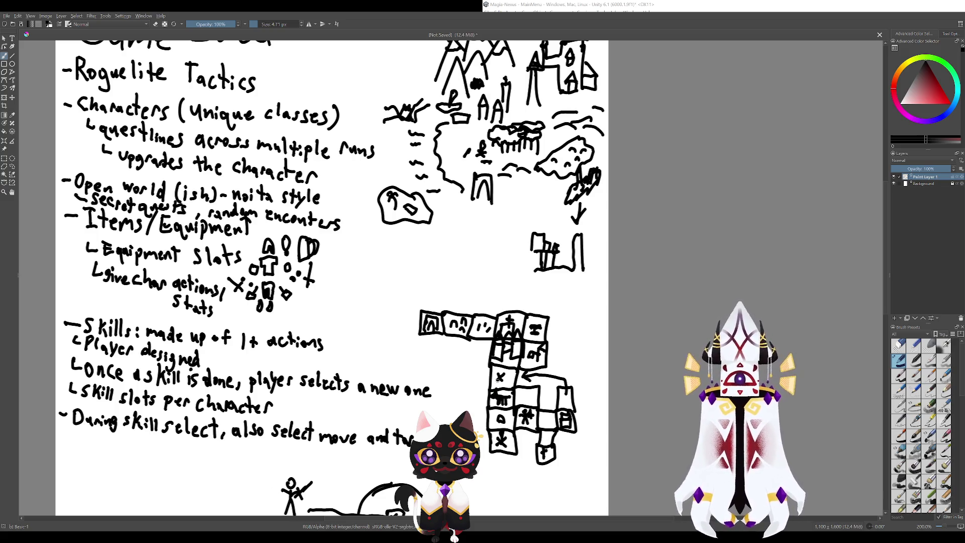
{"action": "mouse_move", "coordinate": [497, 387]}
{"action": "left_mouse_down"}
{"action": "mouse_move", "coordinate": [528, 450]}
{"action": "mouse_move", "coordinate": [517, 400]}
{"action": "mouse_move", "coordinate": [488, 368]}
{"action": "mouse_move", "coordinate": [484, 424]}
{"action": "left_mouse_up"}
{"action": "key", "text": "ctrl+z"}
{"action": "key", "text": "ctrl+z"}
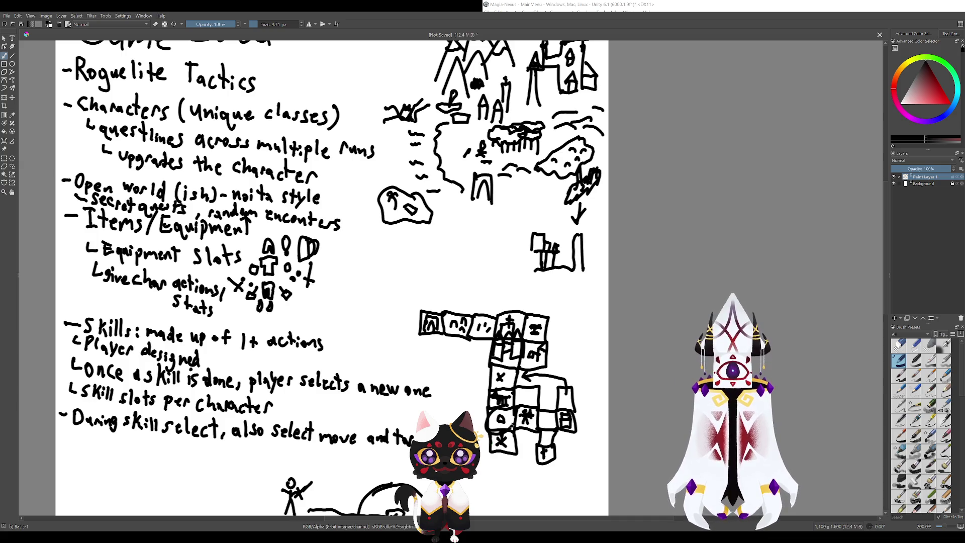
{"action": "mouse_move", "coordinate": [487, 425]}
{"action": "left_mouse_down"}
{"action": "mouse_move", "coordinate": [531, 440]}
{"action": "mouse_move", "coordinate": [538, 403]}
{"action": "mouse_move", "coordinate": [497, 378]}
{"action": "mouse_move", "coordinate": [491, 427]}
{"action": "left_mouse_up"}
{"action": "key", "text": "ctrl+z"}
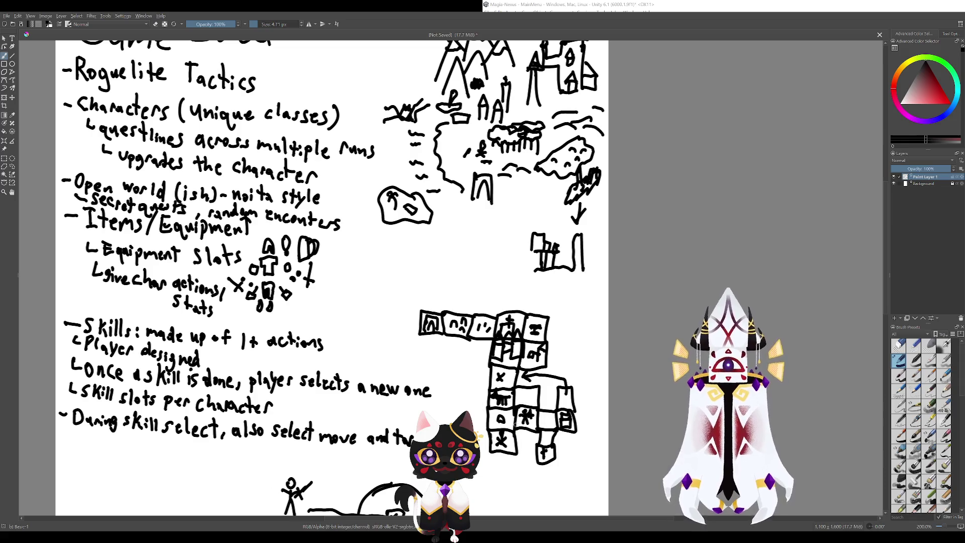
{"action": "mouse_move", "coordinate": [503, 392]}
{"action": "left_mouse_down"}
{"action": "mouse_move", "coordinate": [495, 410]}
{"action": "mouse_move", "coordinate": [508, 411]}
{"action": "mouse_move", "coordinate": [482, 460]}
{"action": "mouse_move", "coordinate": [544, 406]}
{"action": "mouse_move", "coordinate": [517, 382]}
{"action": "mouse_move", "coordinate": [517, 362]}
{"action": "mouse_move", "coordinate": [483, 425]}
{"action": "left_mouse_up"}
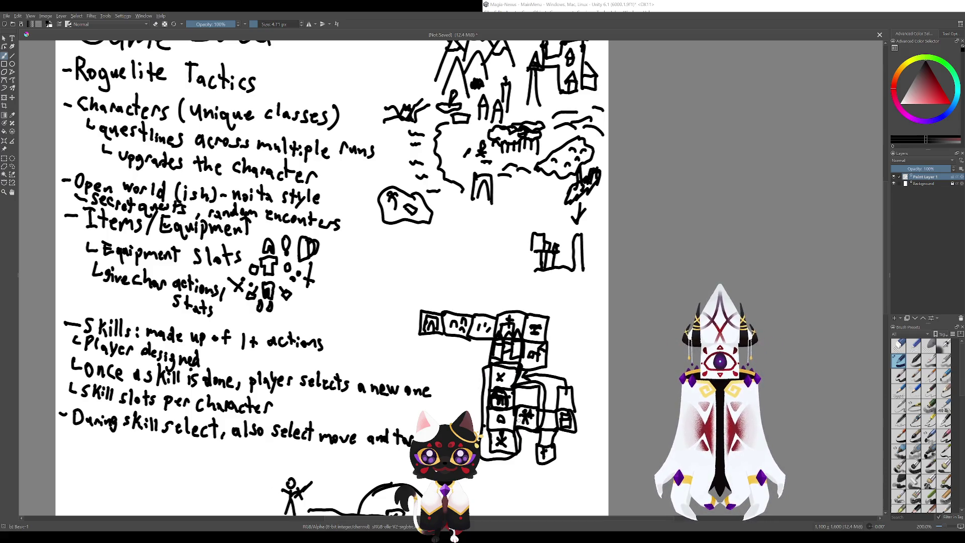
{"action": "key", "text": "ctrl+z"}
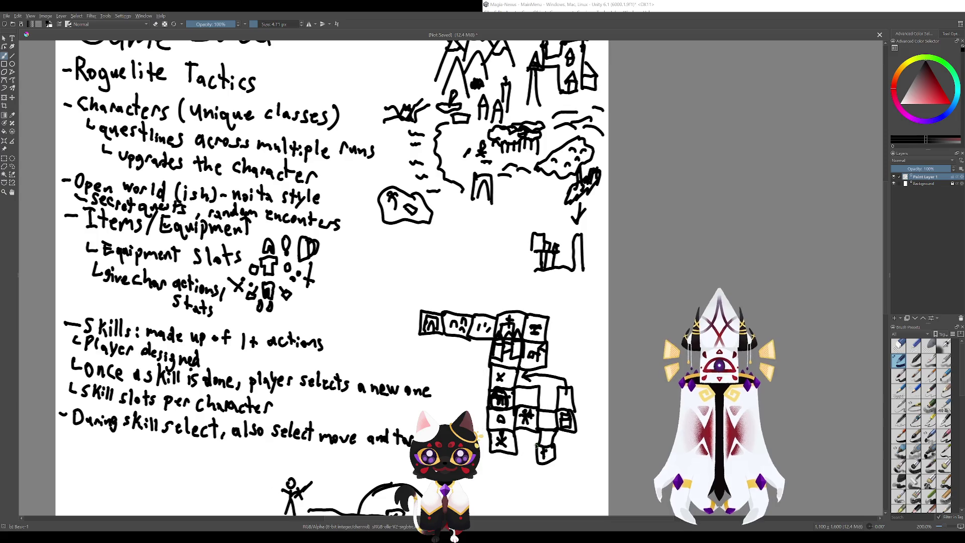
{"action": "left_click_drag", "start_coordinate": [352, 251], "coordinate": [323, 242]}
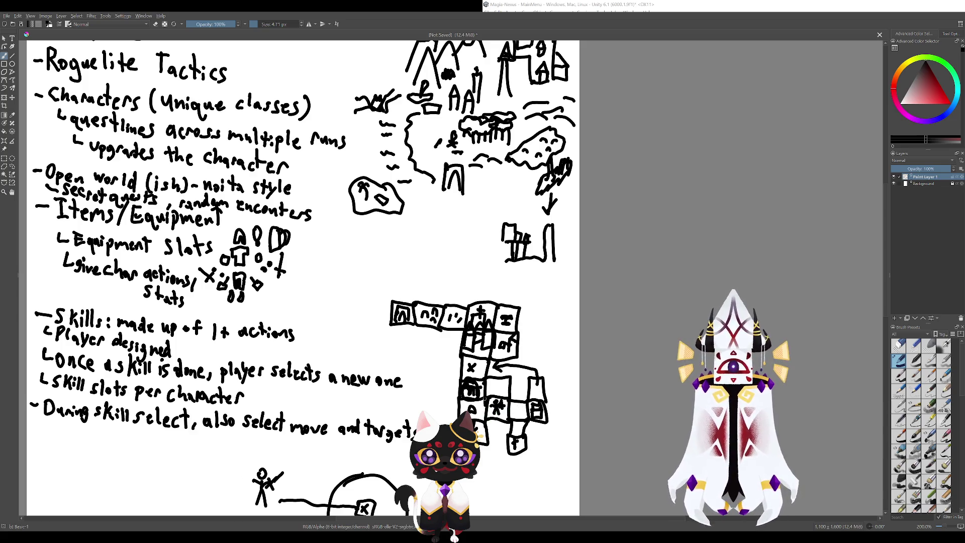
{"action": "mouse_move", "coordinate": [530, 340]}
{"action": "left_mouse_down"}
{"action": "mouse_move", "coordinate": [549, 370]}
{"action": "mouse_move", "coordinate": [514, 363]}
{"action": "mouse_move", "coordinate": [497, 337]}
{"action": "left_mouse_up"}
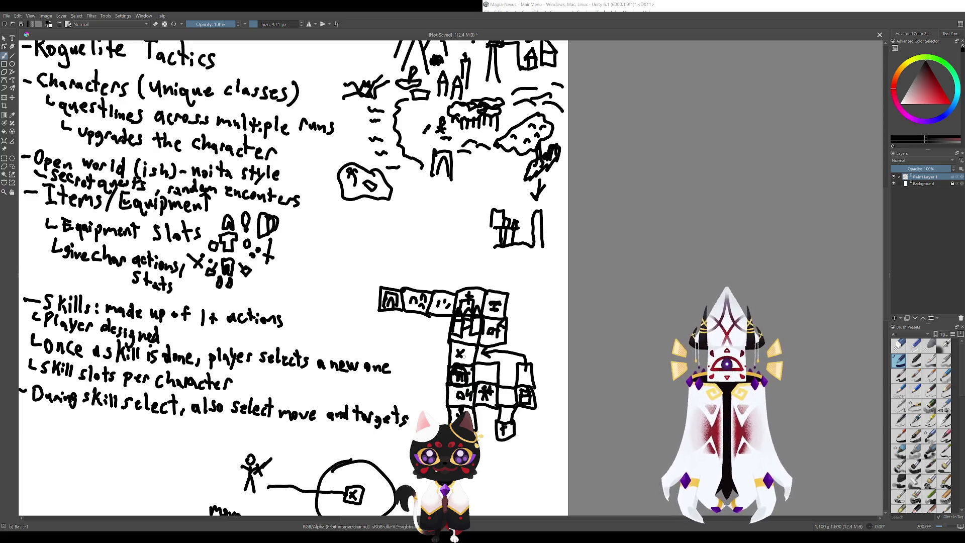
{"action": "left_click_drag", "start_coordinate": [466, 329], "coordinate": [467, 374]}
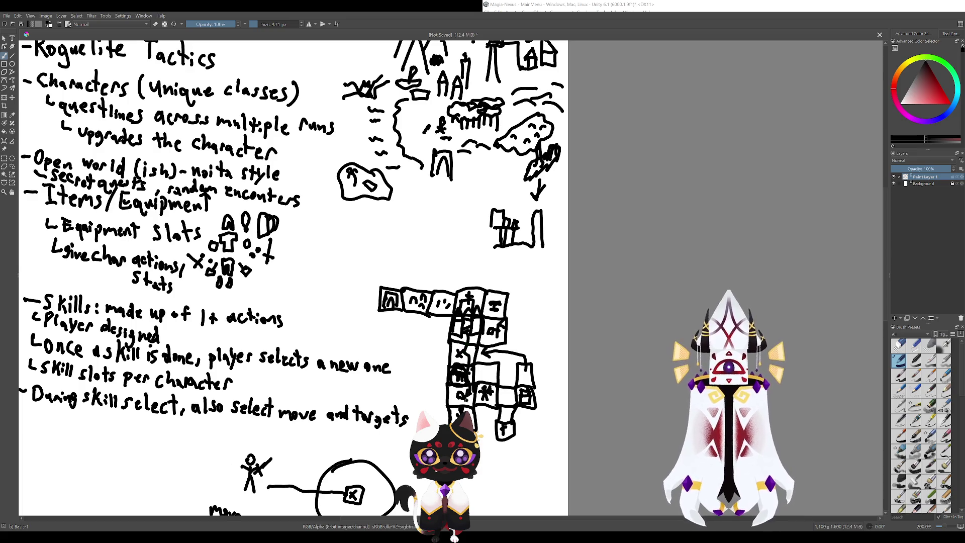
{"action": "key", "text": "ctrl+z"}
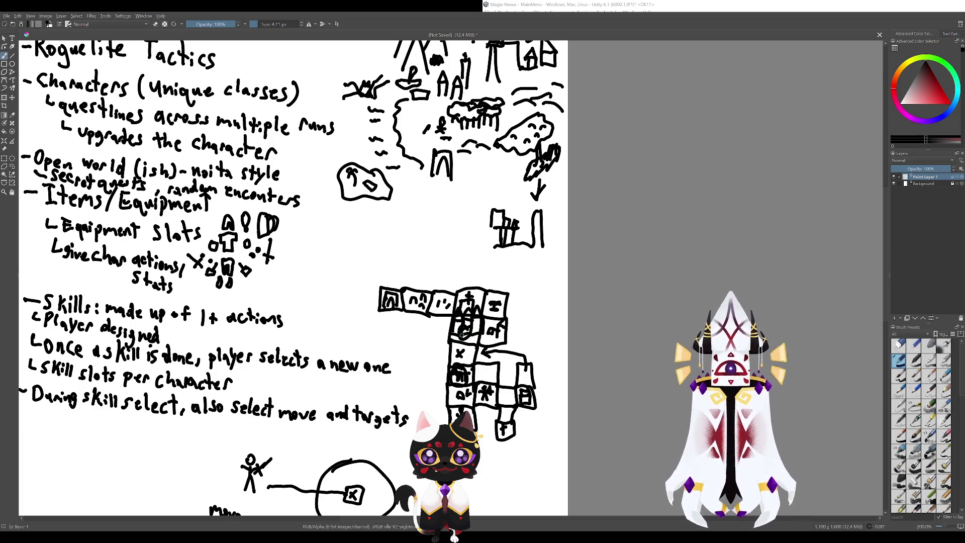
{"action": "left_click_drag", "start_coordinate": [468, 353], "coordinate": [469, 395]}
{"action": "key", "text": "ctrl+z"}
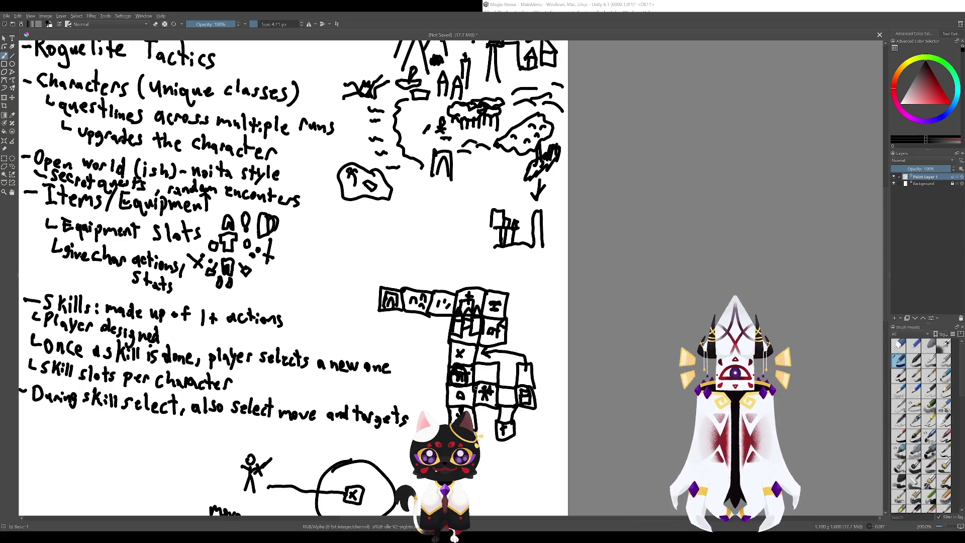
{"action": "key", "text": "ctrl+z"}
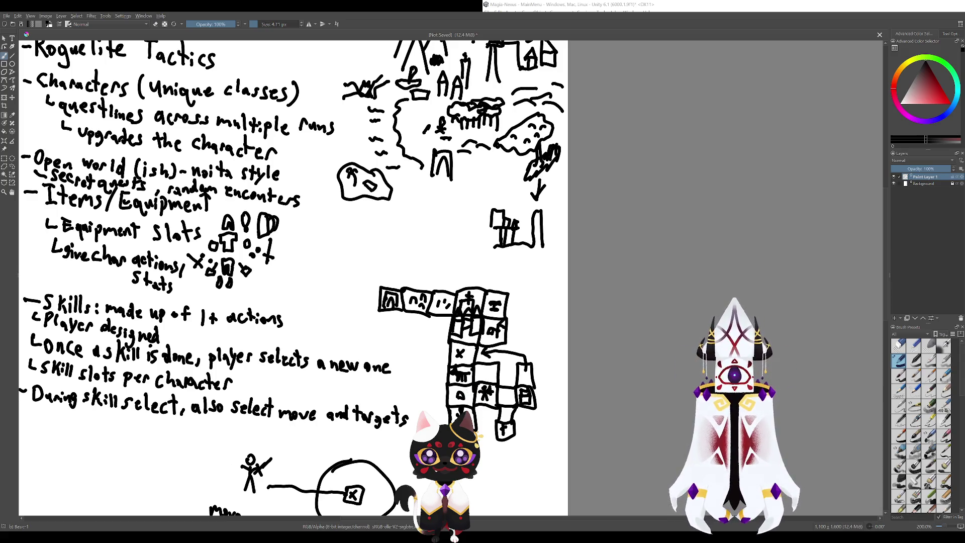
{"action": "mouse_move", "coordinate": [552, 422]}
{"action": "left_mouse_down"}
{"action": "mouse_move", "coordinate": [572, 437]}
{"action": "mouse_move", "coordinate": [530, 381]}
{"action": "mouse_move", "coordinate": [511, 427]}
{"action": "mouse_move", "coordinate": [545, 513]}
{"action": "mouse_move", "coordinate": [555, 500]}
{"action": "mouse_move", "coordinate": [544, 414]}
{"action": "mouse_move", "coordinate": [556, 399]}
{"action": "left_mouse_up"}
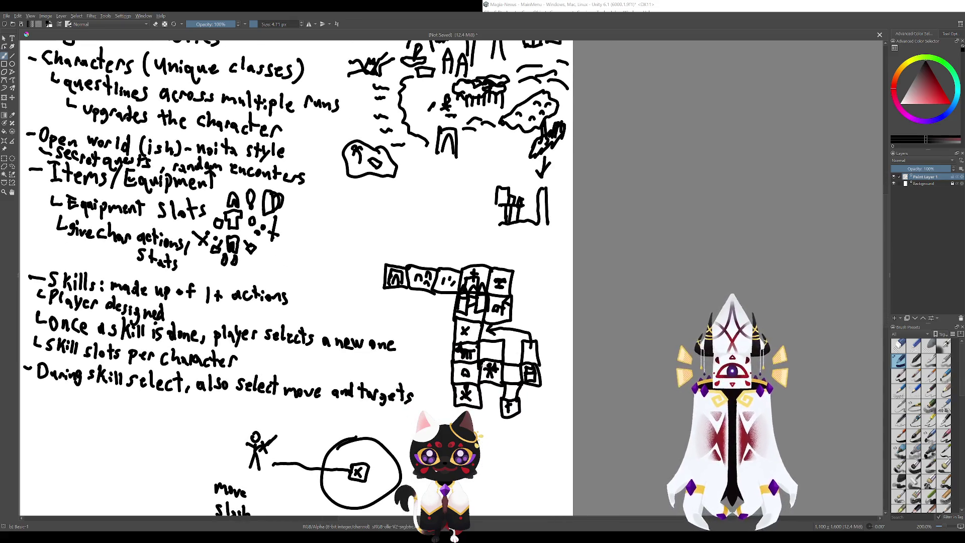
{"action": "mouse_move", "coordinate": [492, 410]}
{"action": "left_mouse_down"}
{"action": "mouse_move", "coordinate": [488, 386]}
{"action": "mouse_move", "coordinate": [517, 391]}
{"action": "mouse_move", "coordinate": [516, 355]}
{"action": "mouse_move", "coordinate": [494, 333]}
{"action": "mouse_move", "coordinate": [477, 339]}
{"action": "mouse_move", "coordinate": [455, 323]}
{"action": "mouse_move", "coordinate": [449, 401]}
{"action": "mouse_move", "coordinate": [491, 410]}
{"action": "left_mouse_up"}
- Try an outline and two short strokes over the grid sketch, undoing each one
{"action": "mouse_move", "coordinate": [460, 363]}
{"action": "left_mouse_down"}
{"action": "mouse_move", "coordinate": [478, 383]}
{"action": "mouse_move", "coordinate": [460, 363]}
{"action": "left_mouse_up"}
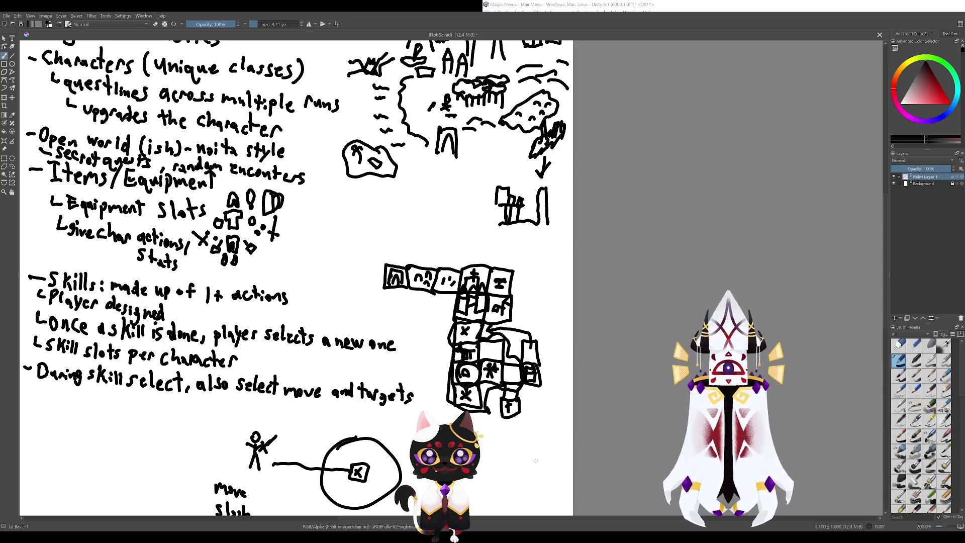
{"action": "key", "text": "ctrl+z"}
{"action": "key", "text": "ctrl+z"}
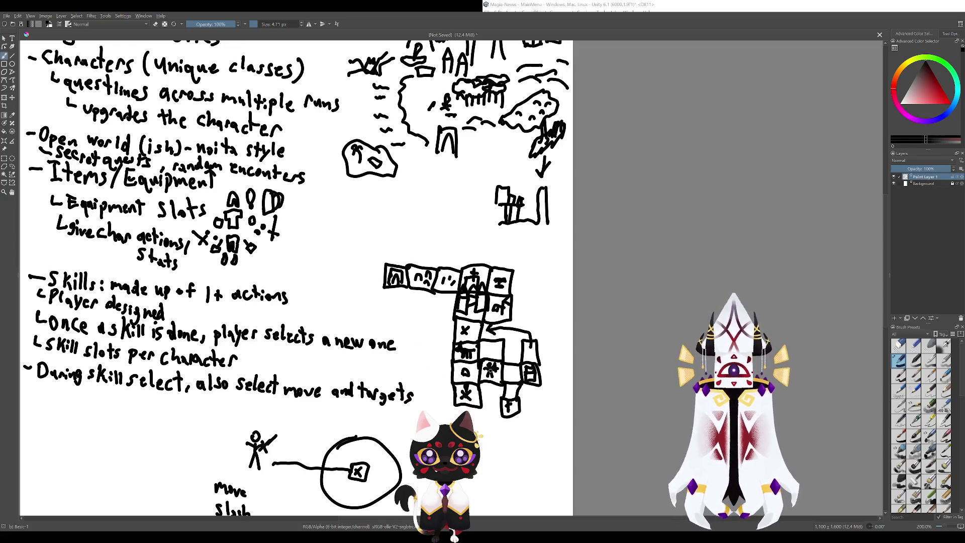
{"action": "mouse_move", "coordinate": [508, 410]}
{"action": "left_mouse_down"}
{"action": "mouse_move", "coordinate": [534, 448]}
{"action": "mouse_move", "coordinate": [466, 390]}
{"action": "left_mouse_up"}
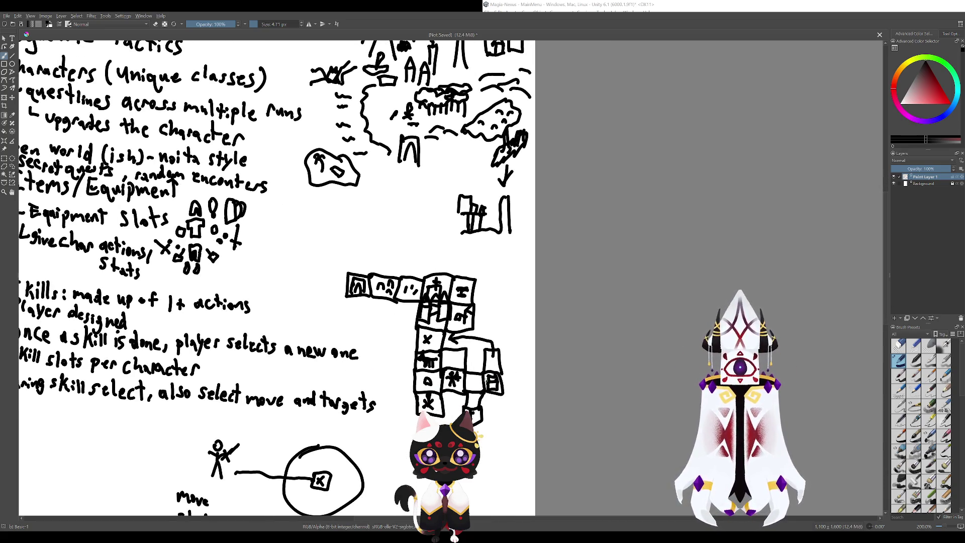
{"action": "mouse_move", "coordinate": [447, 318]}
{"action": "left_mouse_down"}
{"action": "mouse_move", "coordinate": [487, 394]}
{"action": "mouse_move", "coordinate": [490, 313]}
{"action": "mouse_move", "coordinate": [519, 376]}
{"action": "left_mouse_up"}
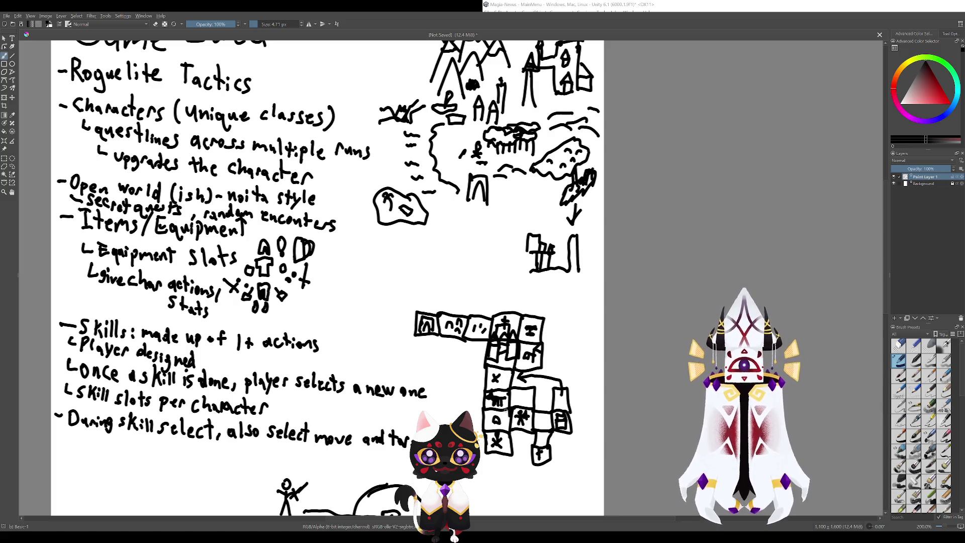
{"action": "left_click_drag", "start_coordinate": [501, 378], "coordinate": [528, 427]}
{"action": "key", "text": "ctrl+z"}
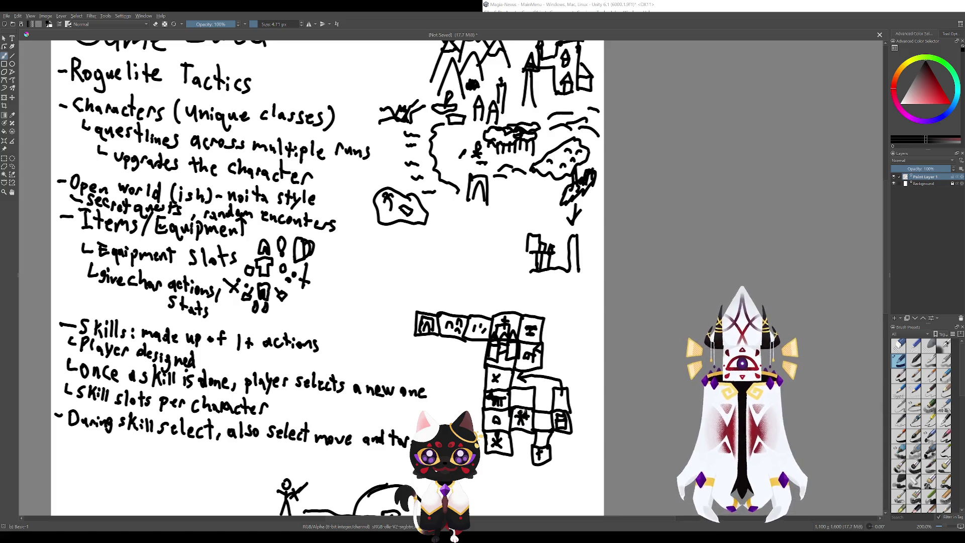
{"action": "mouse_move", "coordinate": [508, 376]}
{"action": "left_mouse_down"}
{"action": "mouse_move", "coordinate": [503, 397]}
{"action": "mouse_move", "coordinate": [546, 428]}
{"action": "left_mouse_up"}
{"action": "key", "text": "ctrl+z"}
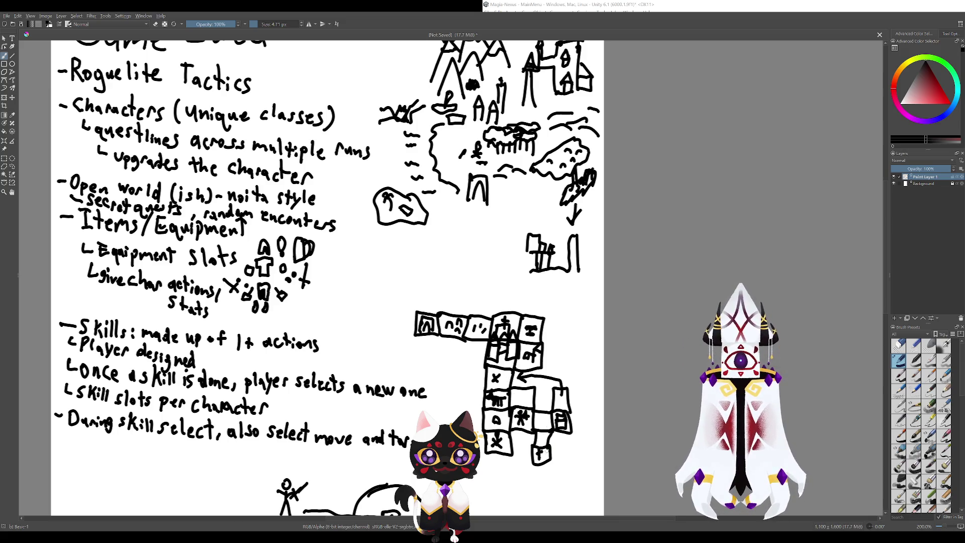
{"action": "scroll", "coordinate": [497, 272], "scroll_direction": "down", "scroll_amount": 5}
{"action": "scroll", "coordinate": [497, 272], "scroll_direction": "up", "scroll_amount": 5}
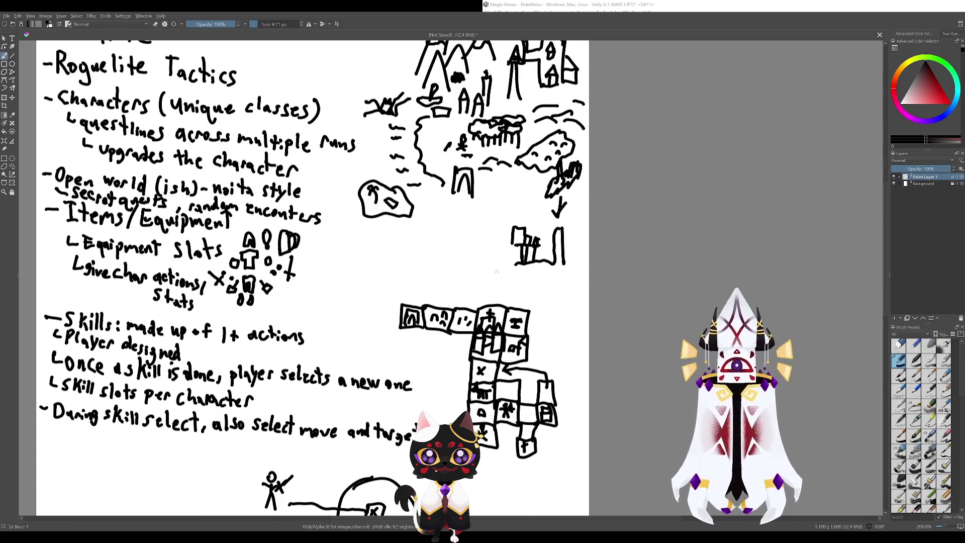
{"action": "scroll", "coordinate": [525, 387], "scroll_direction": "down", "scroll_amount": 5}
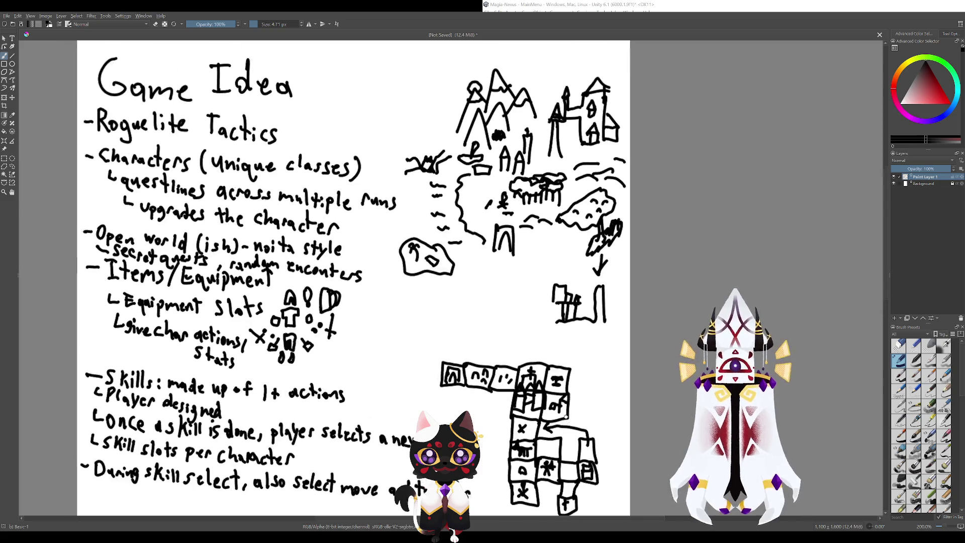
{"action": "scroll", "coordinate": [492, 340], "scroll_direction": "up", "scroll_amount": 5}
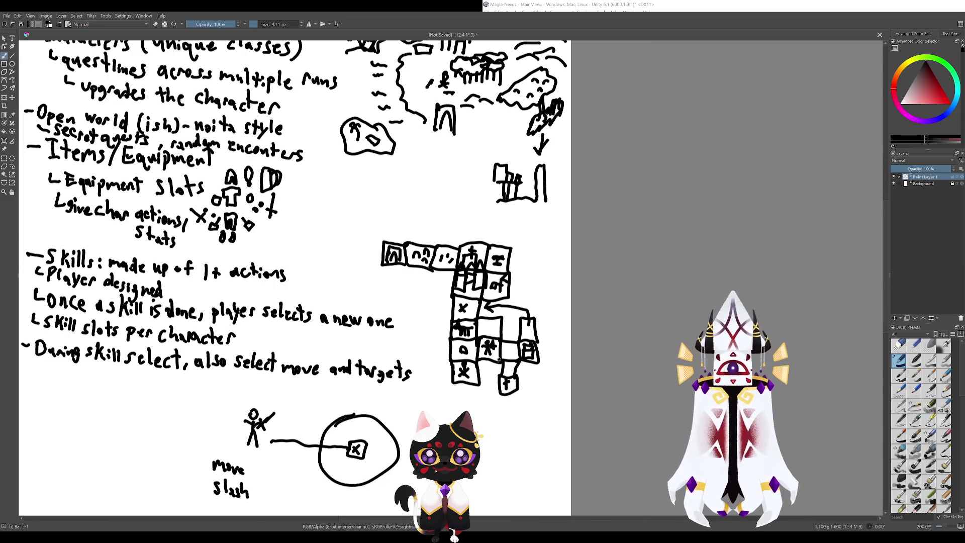
- Draw a small loop beside the grid sketch's right side and remove the boxy strokes there
{"action": "left_click_drag", "start_coordinate": [302, 277], "coordinate": [322, 296]}
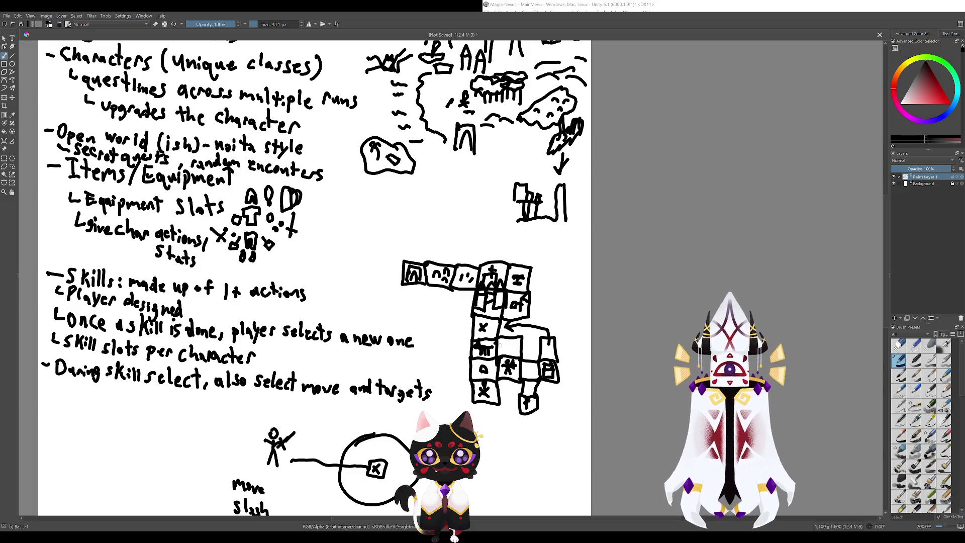
{"action": "mouse_move", "coordinate": [496, 344]}
{"action": "left_mouse_down"}
{"action": "mouse_move", "coordinate": [485, 341]}
{"action": "mouse_move", "coordinate": [501, 352]}
{"action": "mouse_move", "coordinate": [475, 357]}
{"action": "mouse_move", "coordinate": [490, 348]}
{"action": "left_mouse_up"}
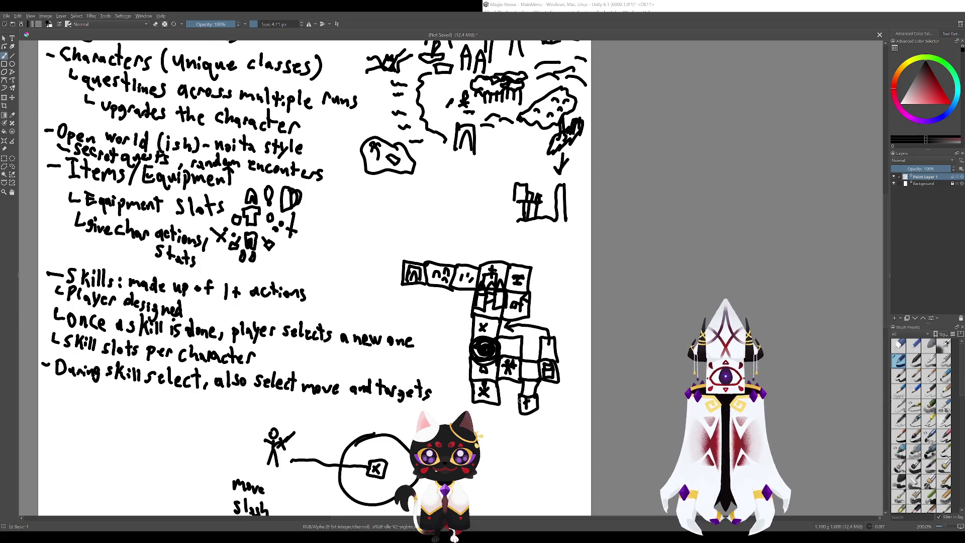
{"action": "key", "text": "ctrl+z"}
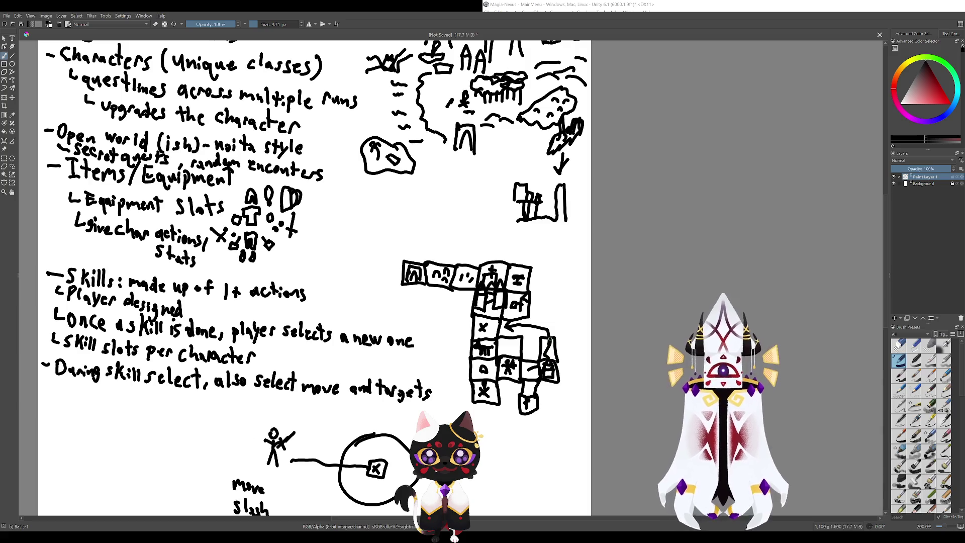
{"action": "mouse_move", "coordinate": [543, 317]}
{"action": "left_mouse_down"}
{"action": "mouse_move", "coordinate": [574, 339]}
{"action": "mouse_move", "coordinate": [557, 320]}
{"action": "mouse_move", "coordinate": [566, 333]}
{"action": "mouse_move", "coordinate": [571, 324]}
{"action": "mouse_move", "coordinate": [558, 427]}
{"action": "mouse_move", "coordinate": [507, 302]}
{"action": "mouse_move", "coordinate": [506, 347]}
{"action": "left_mouse_up"}
{"action": "key", "text": "ctrl+z"}
{"action": "key", "text": "ctrl+z"}
{"action": "key", "text": "ctrl+z"}
{"action": "mouse_move", "coordinate": [514, 400]}
{"action": "left_mouse_down"}
{"action": "mouse_move", "coordinate": [572, 459]}
{"action": "mouse_move", "coordinate": [542, 427]}
{"action": "mouse_move", "coordinate": [502, 427]}
{"action": "left_mouse_up"}
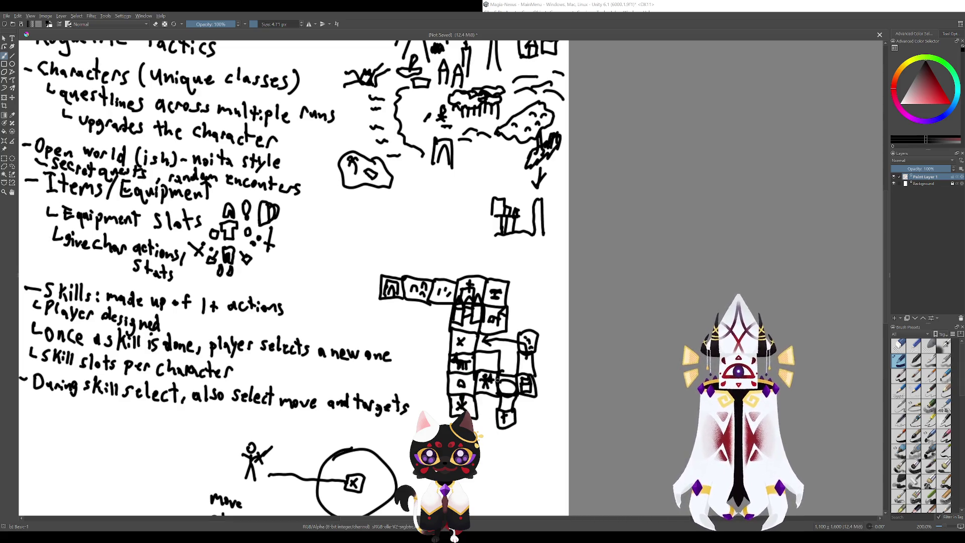
- Add a small mark near the o cell, discarding the traced strokes in the left column
{"action": "mouse_move", "coordinate": [468, 309]}
{"action": "left_mouse_down"}
{"action": "mouse_move", "coordinate": [465, 387]}
{"action": "mouse_move", "coordinate": [512, 380]}
{"action": "mouse_move", "coordinate": [509, 411]}
{"action": "left_mouse_up"}
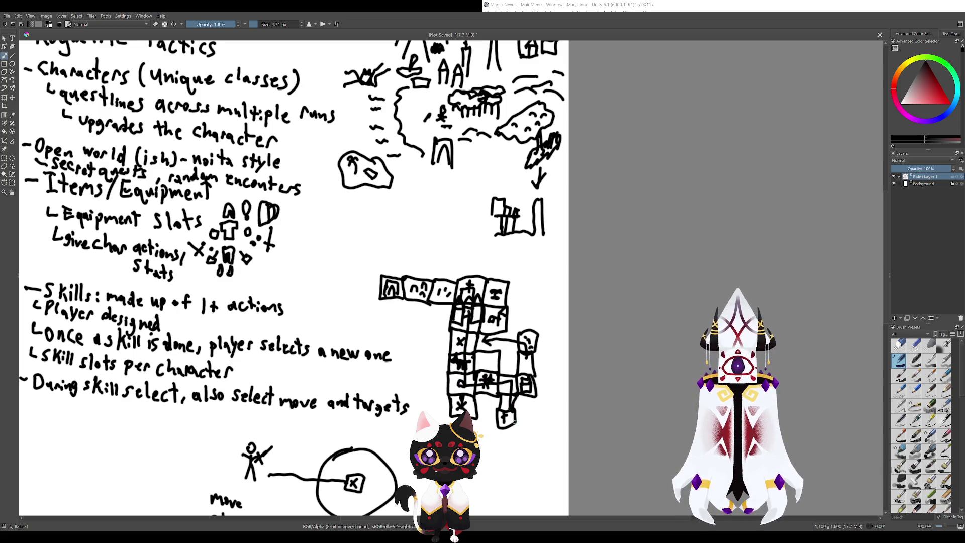
{"action": "key", "text": "ctrl+z"}
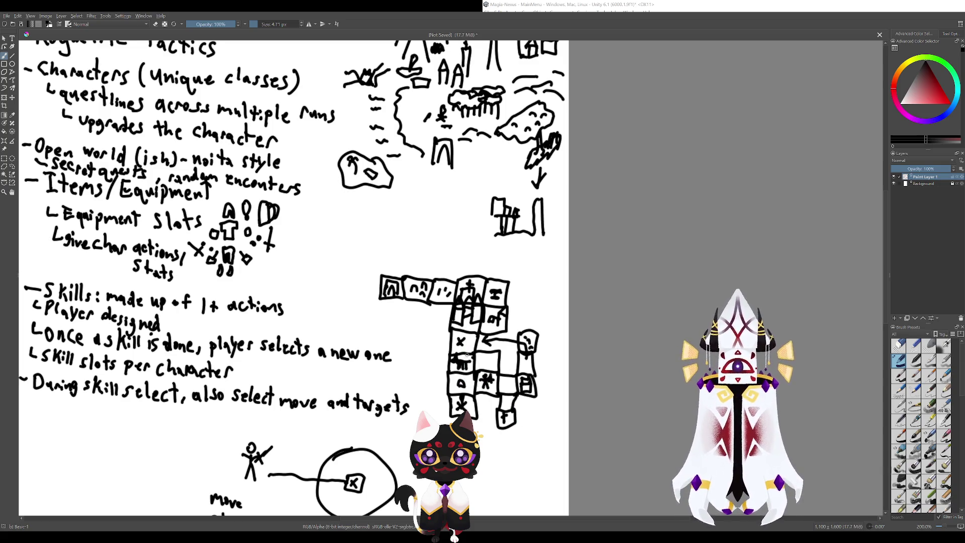
{"action": "left_click_drag", "start_coordinate": [460, 352], "coordinate": [463, 380]}
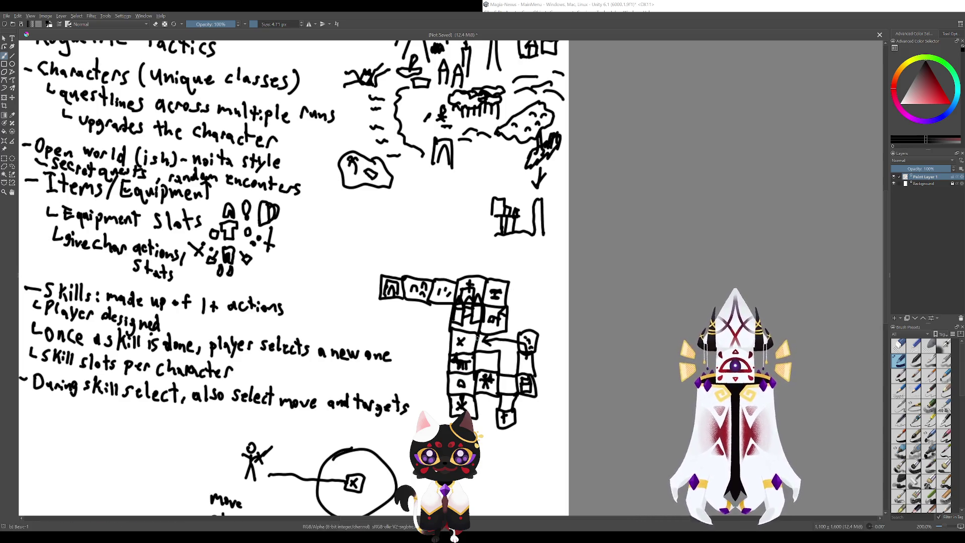
{"action": "left_click_drag", "start_coordinate": [468, 314], "coordinate": [463, 372]}
{"action": "key", "text": "ctrl+z"}
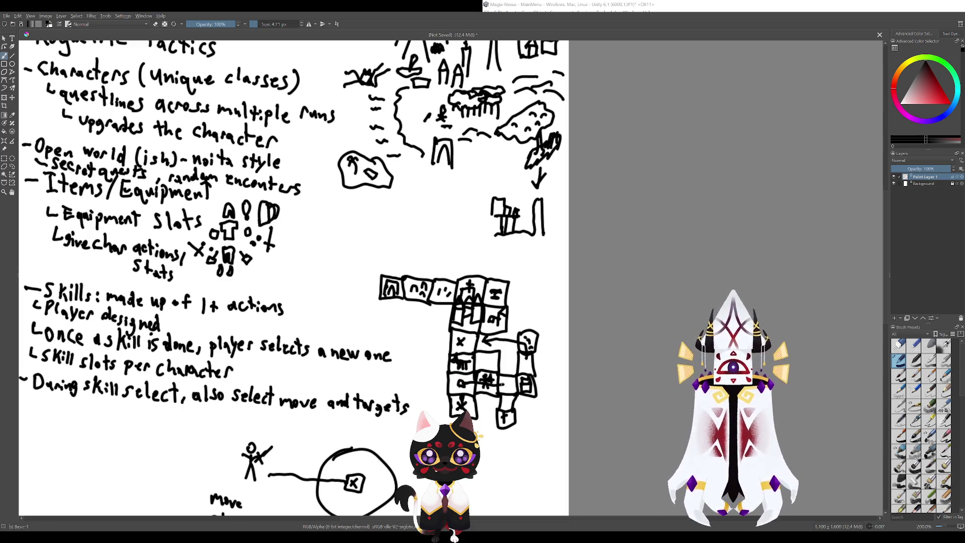
{"action": "left_click_drag", "start_coordinate": [510, 404], "coordinate": [562, 506]}
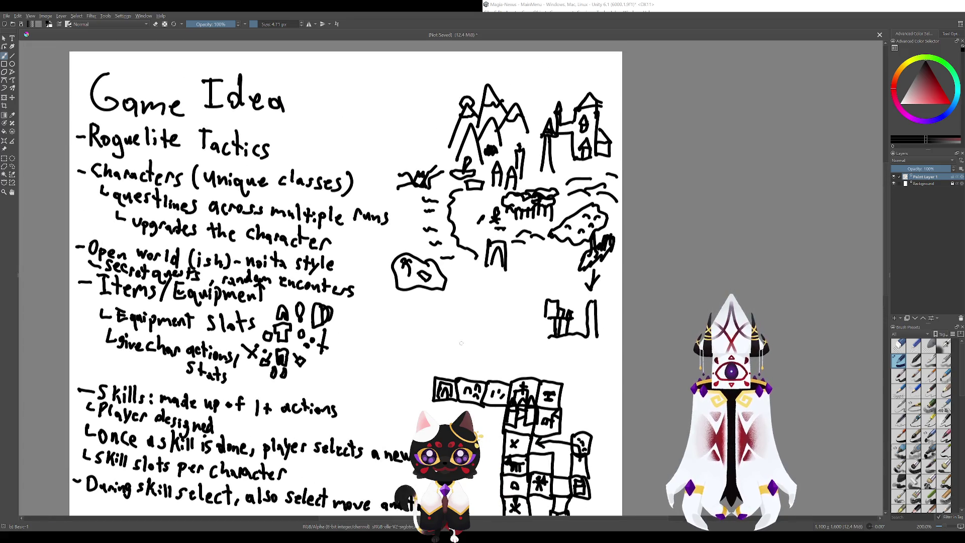
{"action": "left_click_drag", "start_coordinate": [461, 342], "coordinate": [561, 314]}
{"action": "mouse_move", "coordinate": [482, 350]}
{"action": "left_mouse_down"}
{"action": "mouse_move", "coordinate": [495, 360]}
{"action": "mouse_move", "coordinate": [470, 294]}
{"action": "mouse_move", "coordinate": [444, 308]}
{"action": "left_mouse_up"}
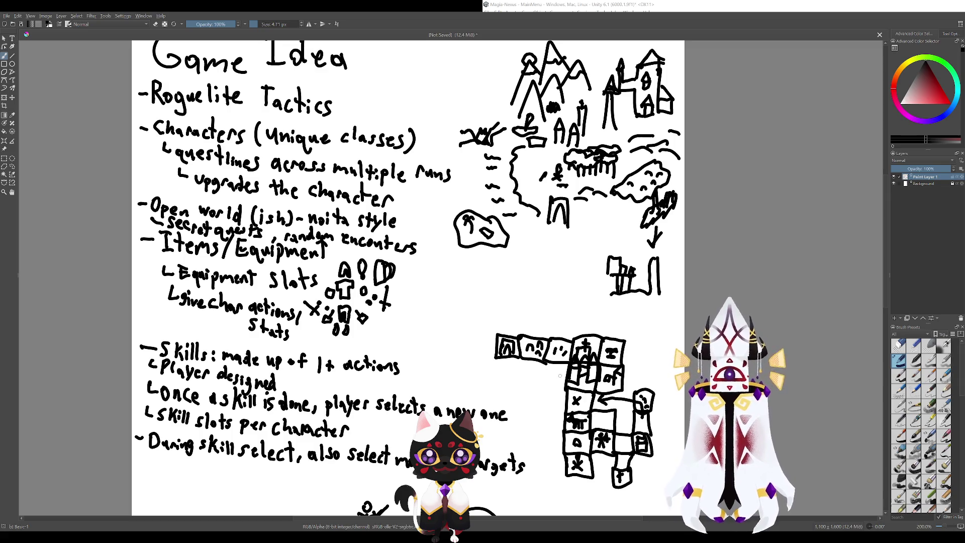
{"action": "mouse_move", "coordinate": [603, 336]}
{"action": "left_mouse_down"}
{"action": "mouse_move", "coordinate": [586, 313]}
{"action": "mouse_move", "coordinate": [580, 335]}
{"action": "mouse_move", "coordinate": [508, 345]}
{"action": "left_mouse_up"}
{"action": "key", "text": "ctrl+z"}
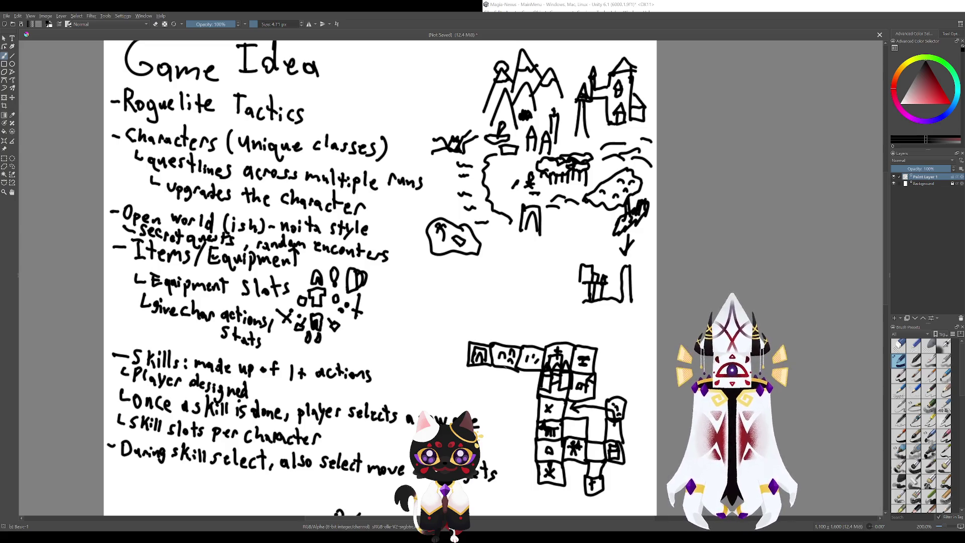
{"action": "mouse_move", "coordinate": [509, 411]}
{"action": "left_mouse_down"}
{"action": "mouse_move", "coordinate": [443, 411]}
{"action": "mouse_move", "coordinate": [501, 462]}
{"action": "left_mouse_up"}
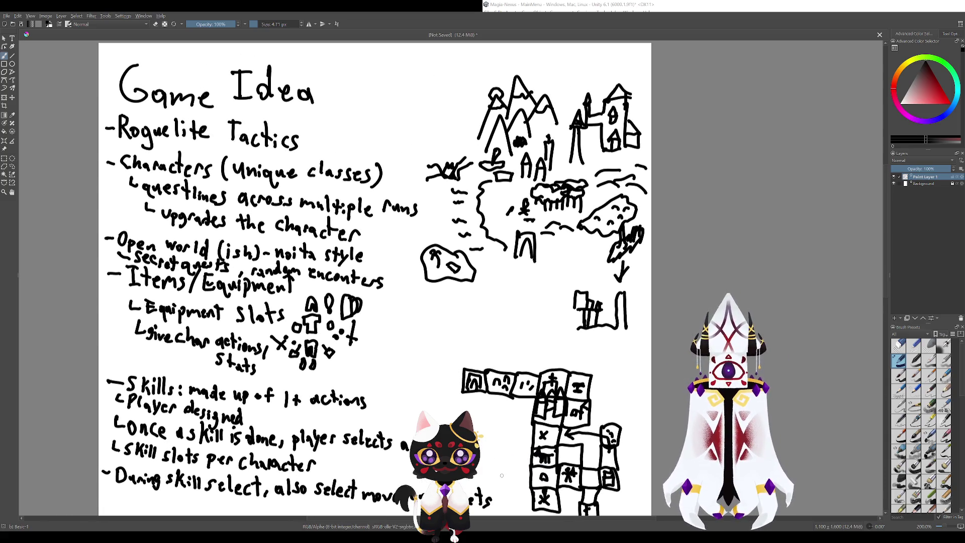
{"action": "mouse_move", "coordinate": [352, 422]}
{"action": "left_mouse_down"}
{"action": "mouse_move", "coordinate": [427, 423]}
{"action": "mouse_move", "coordinate": [475, 257]}
{"action": "mouse_move", "coordinate": [509, 404]}
{"action": "left_mouse_up"}
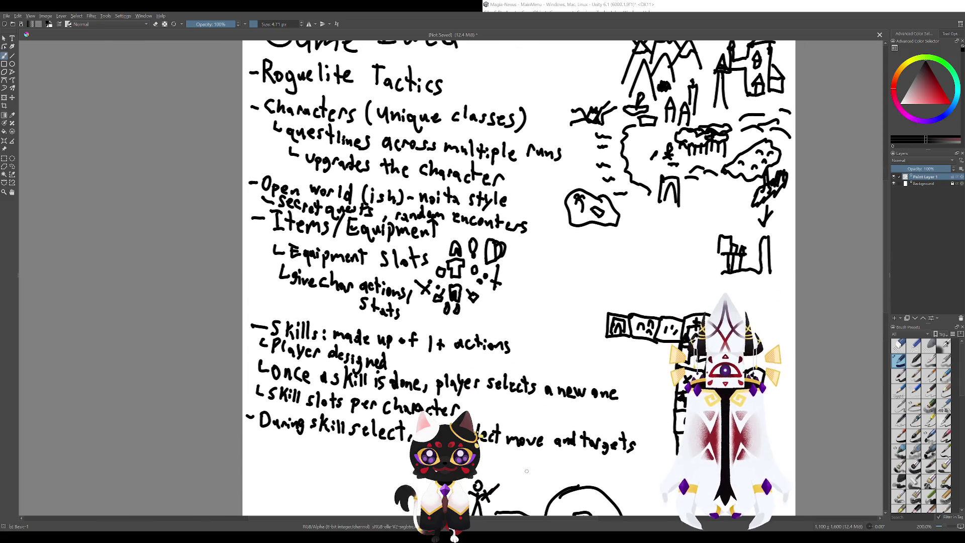
{"action": "mouse_move", "coordinate": [546, 444]}
{"action": "left_mouse_down"}
{"action": "mouse_move", "coordinate": [543, 366]}
{"action": "mouse_move", "coordinate": [450, 300]}
{"action": "mouse_move", "coordinate": [423, 328]}
{"action": "mouse_move", "coordinate": [502, 446]}
{"action": "mouse_move", "coordinate": [506, 481]}
{"action": "left_mouse_up"}
{"action": "mouse_move", "coordinate": [544, 291]}
{"action": "left_mouse_down"}
{"action": "mouse_move", "coordinate": [395, 364]}
{"action": "mouse_move", "coordinate": [483, 261]}
{"action": "left_mouse_up"}
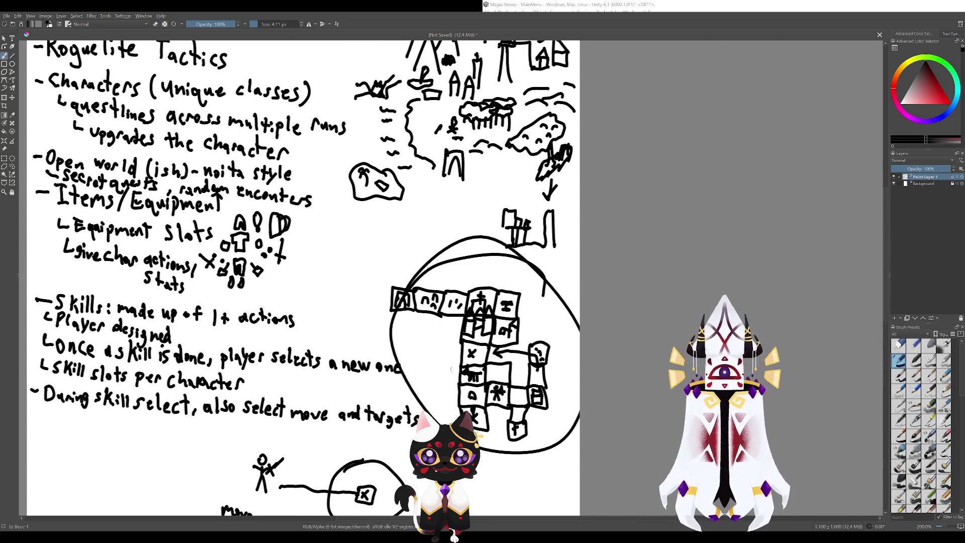
{"action": "key", "text": "ctrl+z"}
{"action": "left_click_drag", "start_coordinate": [483, 317], "coordinate": [496, 462]}
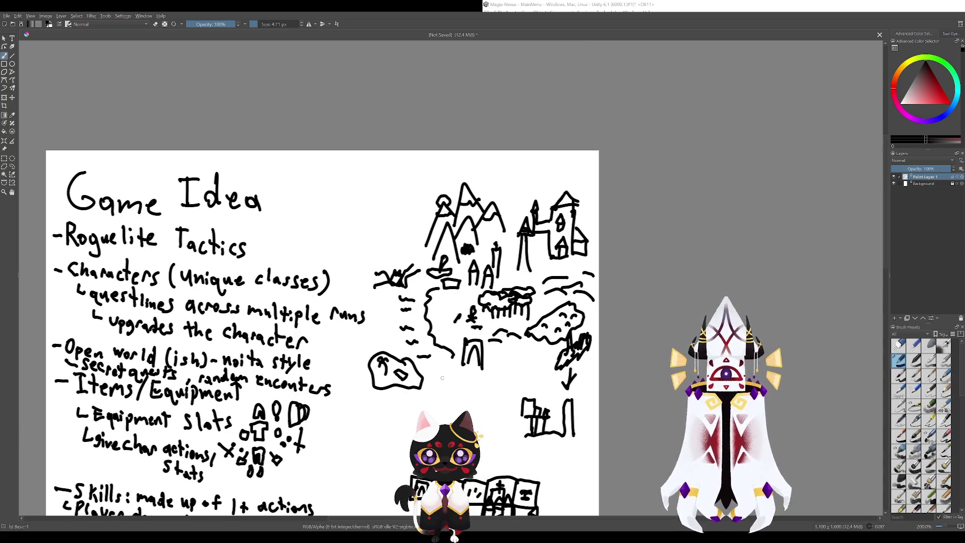
{"action": "left_click_drag", "start_coordinate": [442, 378], "coordinate": [442, 317]}
{"action": "mouse_move", "coordinate": [462, 353]}
{"action": "left_mouse_down"}
{"action": "mouse_move", "coordinate": [465, 177]}
{"action": "mouse_move", "coordinate": [473, 415]}
{"action": "mouse_move", "coordinate": [492, 457]}
{"action": "mouse_move", "coordinate": [488, 233]}
{"action": "mouse_move", "coordinate": [587, 321]}
{"action": "left_mouse_up"}
{"action": "mouse_move", "coordinate": [533, 424]}
{"action": "left_mouse_down"}
{"action": "mouse_move", "coordinate": [533, 366]}
{"action": "mouse_move", "coordinate": [477, 354]}
{"action": "left_mouse_up"}
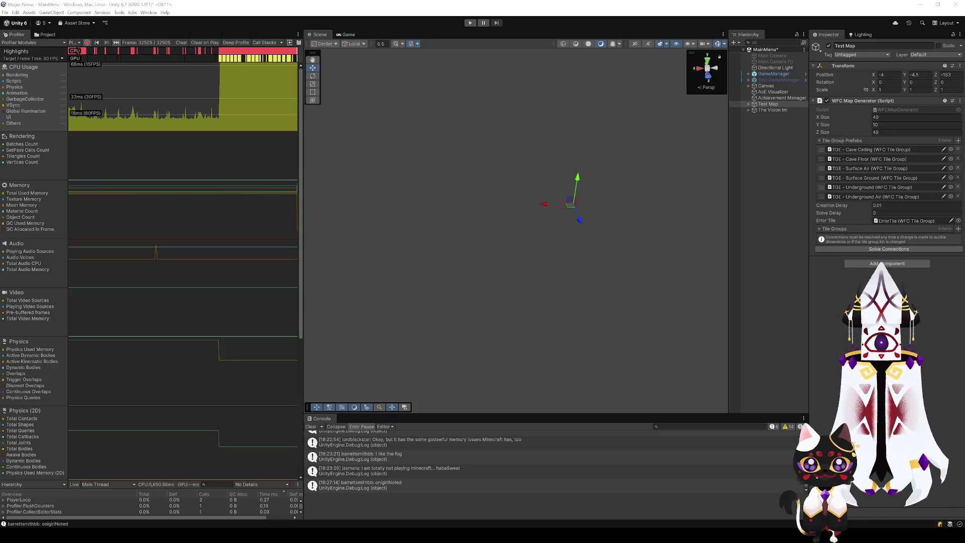
- Change the WFC Map Generator's Creation Delay from 0.01 to 0 and enter Play mode
{"action": "left_click", "coordinate": [894, 205]}
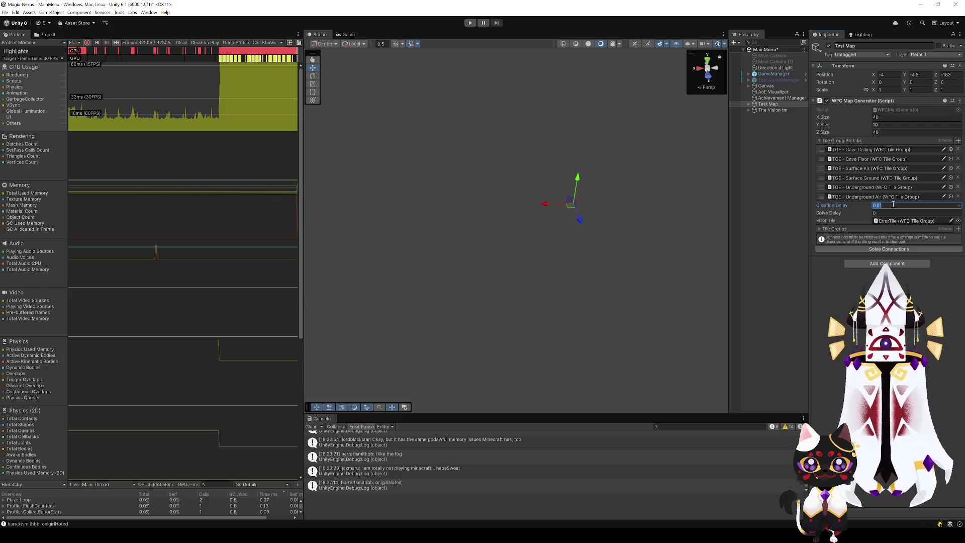
{"action": "type", "text": "0"}
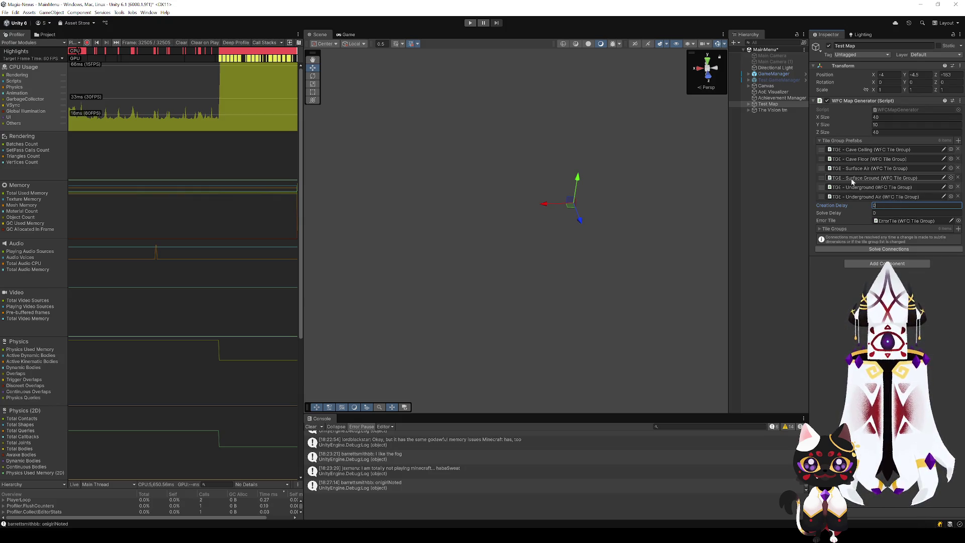
{"action": "key", "text": "Return"}
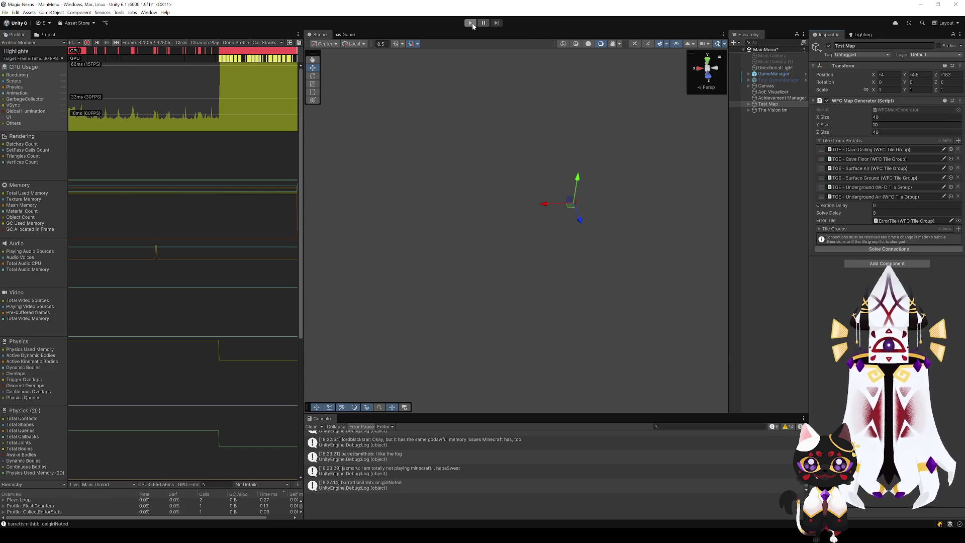
{"action": "left_click", "coordinate": [473, 25]}
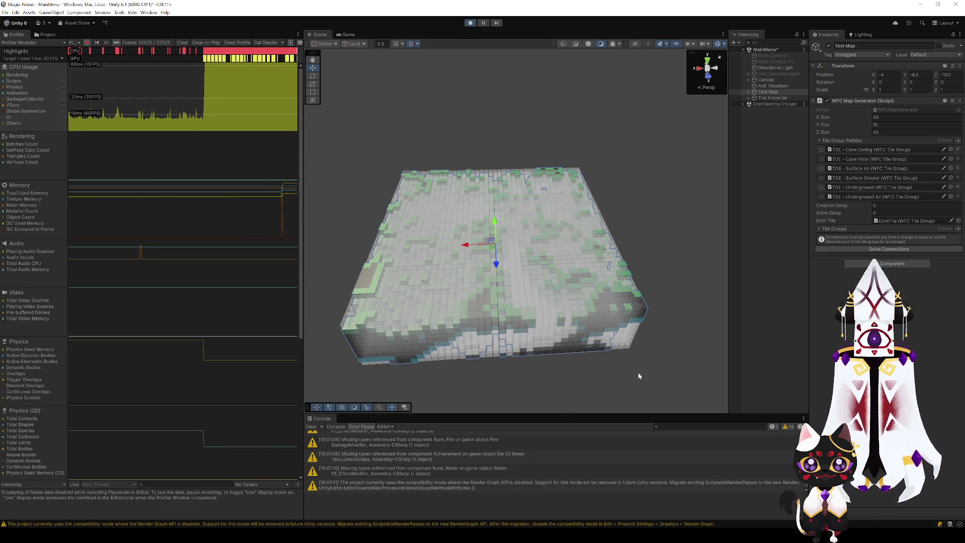
- Orbit the Scene camera in close and back out across the generated green voxel landscape
{"action": "left_click", "coordinate": [656, 354]}
{"action": "mouse_move", "coordinate": [657, 355]}
{"action": "left_mouse_down"}
{"action": "mouse_move", "coordinate": [546, 290]}
{"action": "mouse_move", "coordinate": [572, 274]}
{"action": "mouse_move", "coordinate": [505, 313]}
{"action": "mouse_move", "coordinate": [578, 312]}
{"action": "mouse_move", "coordinate": [363, 312]}
{"action": "mouse_move", "coordinate": [607, 291]}
{"action": "mouse_move", "coordinate": [585, 301]}
{"action": "left_mouse_up"}
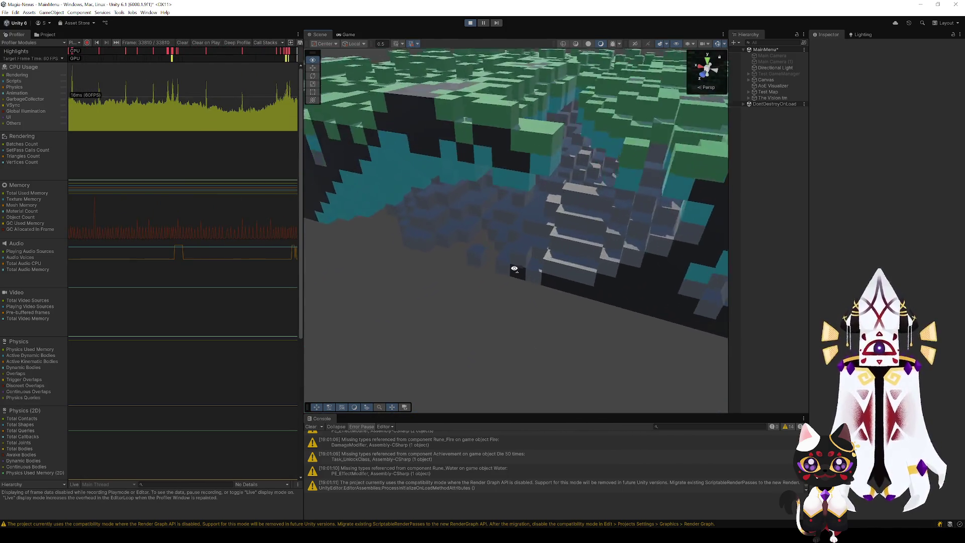
{"action": "mouse_move", "coordinate": [565, 238]}
{"action": "left_mouse_down"}
{"action": "mouse_move", "coordinate": [577, 247]}
{"action": "mouse_move", "coordinate": [553, 267]}
{"action": "left_mouse_up"}
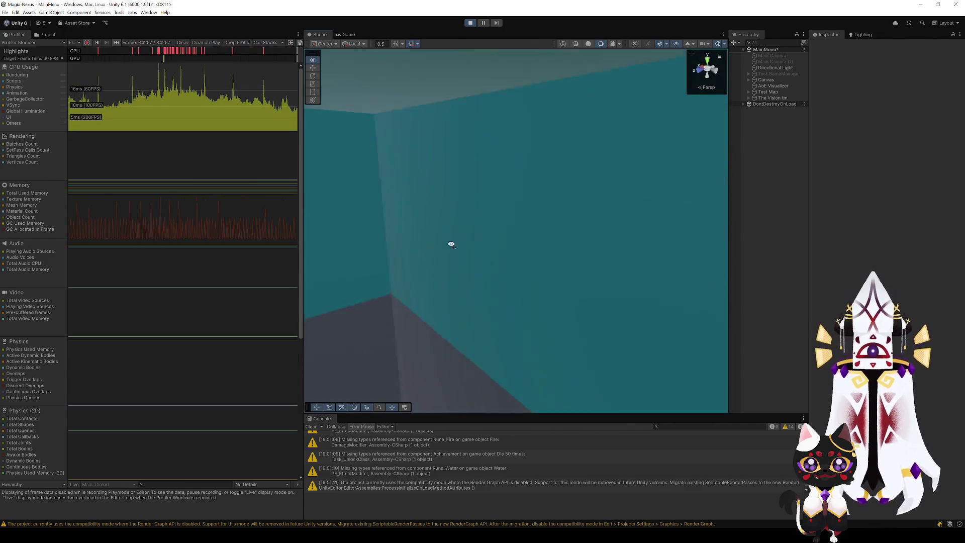
{"action": "left_click_drag", "start_coordinate": [452, 245], "coordinate": [514, 269]}
{"action": "mouse_move", "coordinate": [659, 228]}
{"action": "left_mouse_down"}
{"action": "mouse_move", "coordinate": [634, 160]}
{"action": "mouse_move", "coordinate": [606, 238]}
{"action": "left_mouse_up"}
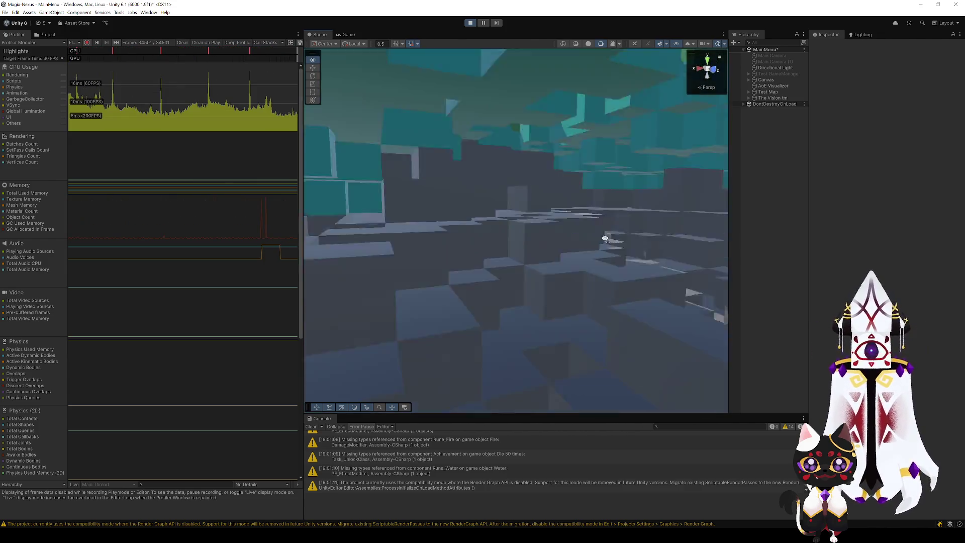
{"action": "mouse_move", "coordinate": [592, 271]}
{"action": "left_mouse_down"}
{"action": "mouse_move", "coordinate": [584, 218]}
{"action": "mouse_move", "coordinate": [499, 307]}
{"action": "mouse_move", "coordinate": [482, 282]}
{"action": "mouse_move", "coordinate": [437, 254]}
{"action": "mouse_move", "coordinate": [461, 261]}
{"action": "mouse_move", "coordinate": [483, 204]}
{"action": "mouse_move", "coordinate": [493, 231]}
{"action": "mouse_move", "coordinate": [602, 243]}
{"action": "mouse_move", "coordinate": [639, 233]}
{"action": "mouse_move", "coordinate": [666, 191]}
{"action": "mouse_move", "coordinate": [610, 258]}
{"action": "mouse_move", "coordinate": [442, 356]}
{"action": "mouse_move", "coordinate": [396, 366]}
{"action": "mouse_move", "coordinate": [307, 332]}
{"action": "left_mouse_up"}
{"action": "mouse_move", "coordinate": [228, 338]}
{"action": "left_mouse_down"}
{"action": "mouse_move", "coordinate": [239, 345]}
{"action": "mouse_move", "coordinate": [371, 224]}
{"action": "mouse_move", "coordinate": [448, 207]}
{"action": "mouse_move", "coordinate": [511, 302]}
{"action": "mouse_move", "coordinate": [487, 266]}
{"action": "left_mouse_up"}
{"action": "mouse_move", "coordinate": [603, 284]}
{"action": "left_mouse_down"}
{"action": "mouse_move", "coordinate": [367, 352]}
{"action": "mouse_move", "coordinate": [390, 330]}
{"action": "mouse_move", "coordinate": [509, 331]}
{"action": "mouse_move", "coordinate": [505, 315]}
{"action": "left_mouse_up"}
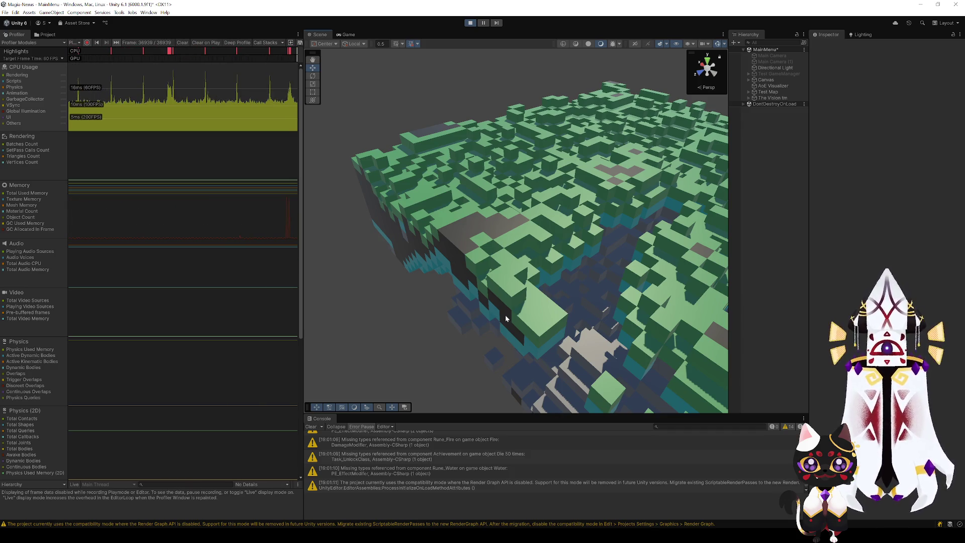
{"action": "left_click_drag", "start_coordinate": [535, 263], "coordinate": [647, 260]}
{"action": "scroll", "coordinate": [633, 241], "scroll_direction": "down", "scroll_amount": 10}
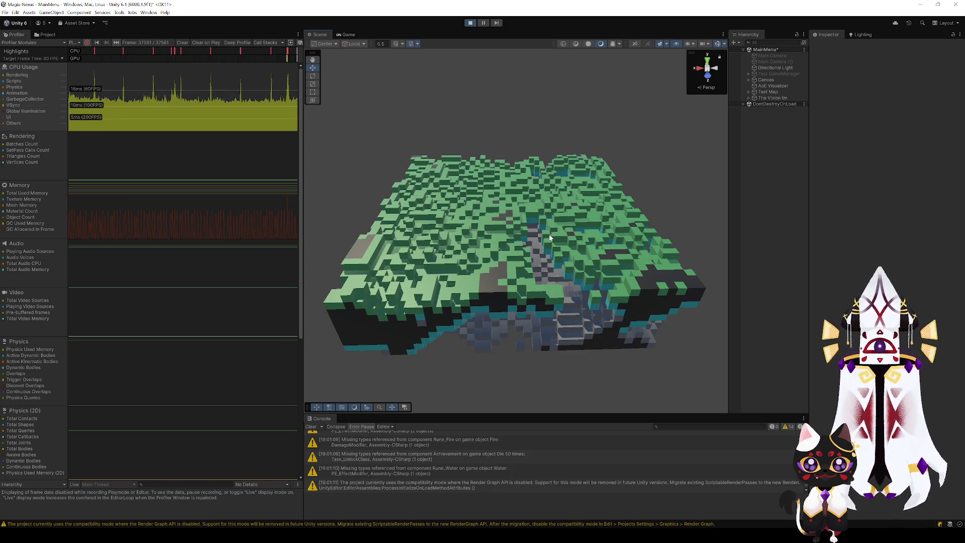
{"action": "mouse_move", "coordinate": [550, 238]}
{"action": "left_mouse_down"}
{"action": "mouse_move", "coordinate": [553, 256]}
{"action": "mouse_move", "coordinate": [555, 197]}
{"action": "mouse_move", "coordinate": [562, 273]}
{"action": "mouse_move", "coordinate": [508, 309]}
{"action": "mouse_move", "coordinate": [449, 309]}
{"action": "mouse_move", "coordinate": [590, 334]}
{"action": "mouse_move", "coordinate": [598, 287]}
{"action": "mouse_move", "coordinate": [544, 335]}
{"action": "mouse_move", "coordinate": [581, 243]}
{"action": "mouse_move", "coordinate": [578, 224]}
{"action": "mouse_move", "coordinate": [531, 220]}
{"action": "mouse_move", "coordinate": [521, 275]}
{"action": "mouse_move", "coordinate": [578, 188]}
{"action": "mouse_move", "coordinate": [545, 287]}
{"action": "mouse_move", "coordinate": [498, 374]}
{"action": "mouse_move", "coordinate": [509, 334]}
{"action": "mouse_move", "coordinate": [546, 370]}
{"action": "left_mouse_up"}
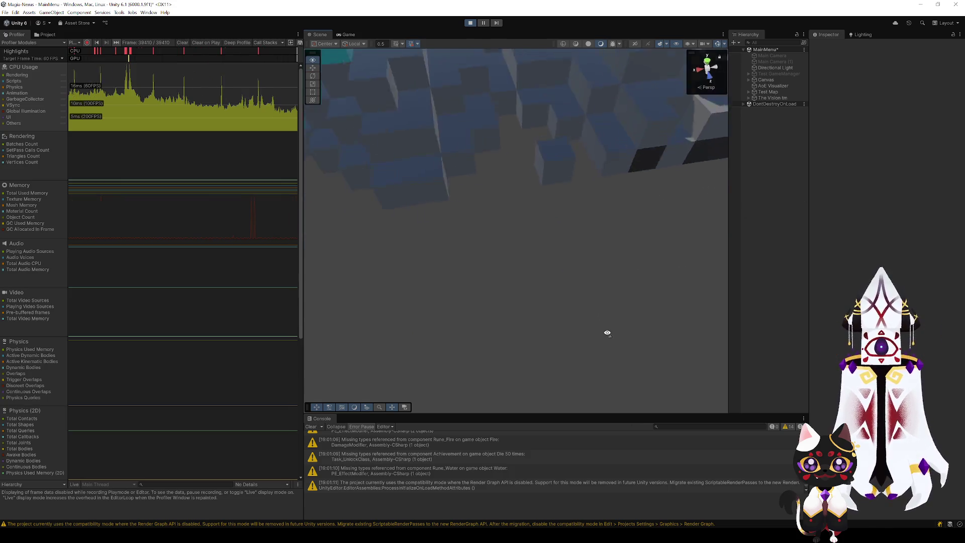
{"action": "mouse_move", "coordinate": [604, 335]}
{"action": "left_mouse_down"}
{"action": "mouse_move", "coordinate": [604, 301]}
{"action": "mouse_move", "coordinate": [472, 367]}
{"action": "mouse_move", "coordinate": [584, 290]}
{"action": "mouse_move", "coordinate": [368, 410]}
{"action": "mouse_move", "coordinate": [452, 395]}
{"action": "mouse_move", "coordinate": [448, 377]}
{"action": "mouse_move", "coordinate": [575, 335]}
{"action": "mouse_move", "coordinate": [563, 300]}
{"action": "mouse_move", "coordinate": [543, 315]}
{"action": "mouse_move", "coordinate": [550, 276]}
{"action": "mouse_move", "coordinate": [628, 231]}
{"action": "mouse_move", "coordinate": [640, 196]}
{"action": "mouse_move", "coordinate": [587, 258]}
{"action": "mouse_move", "coordinate": [497, 315]}
{"action": "left_mouse_up"}
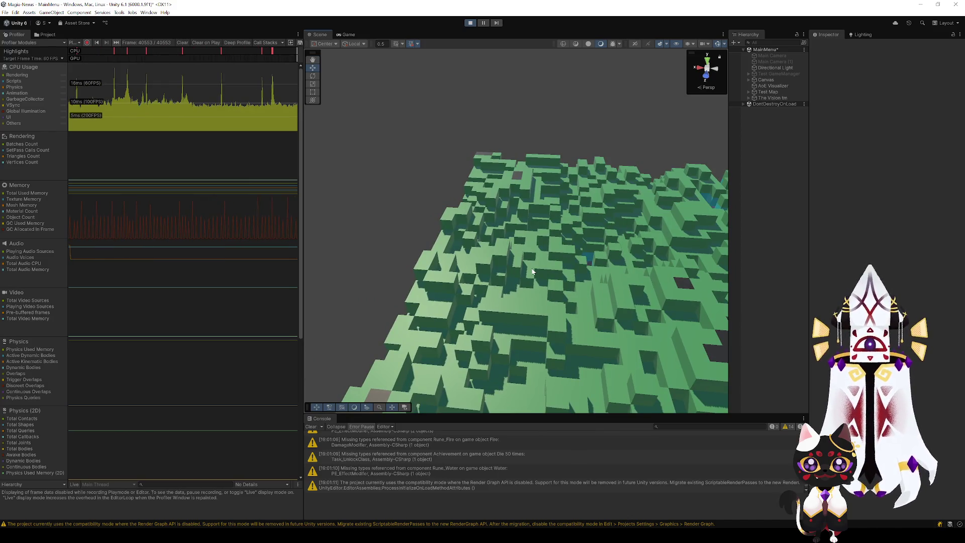
{"action": "mouse_move", "coordinate": [534, 275]}
{"action": "left_mouse_down"}
{"action": "mouse_move", "coordinate": [550, 261]}
{"action": "mouse_move", "coordinate": [556, 312]}
{"action": "mouse_move", "coordinate": [533, 282]}
{"action": "mouse_move", "coordinate": [498, 366]}
{"action": "mouse_move", "coordinate": [491, 275]}
{"action": "left_mouse_up"}
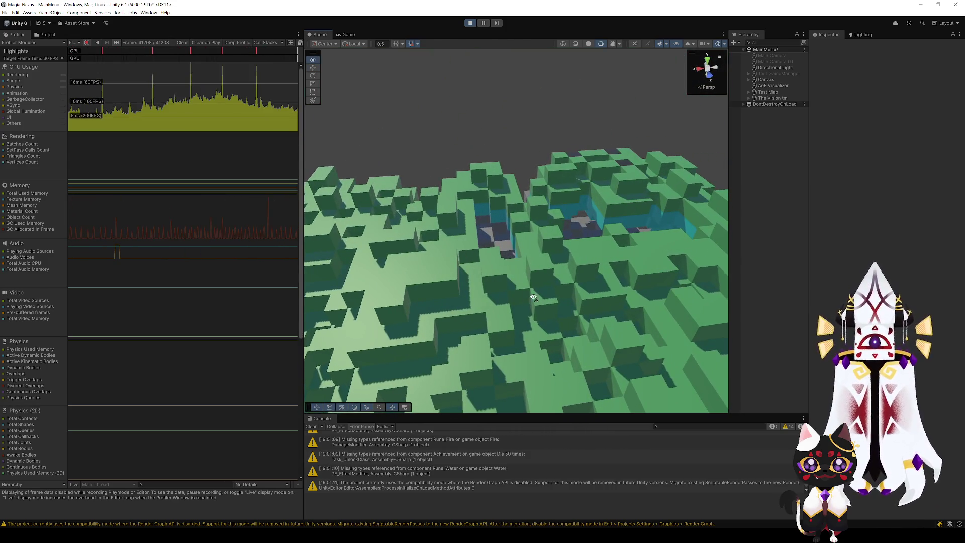
{"action": "mouse_move", "coordinate": [534, 297]}
{"action": "left_mouse_down"}
{"action": "mouse_move", "coordinate": [509, 325]}
{"action": "mouse_move", "coordinate": [518, 333]}
{"action": "mouse_move", "coordinate": [517, 297]}
{"action": "mouse_move", "coordinate": [488, 313]}
{"action": "mouse_move", "coordinate": [496, 352]}
{"action": "mouse_move", "coordinate": [528, 278]}
{"action": "mouse_move", "coordinate": [512, 379]}
{"action": "mouse_move", "coordinate": [515, 369]}
{"action": "mouse_move", "coordinate": [475, 379]}
{"action": "mouse_move", "coordinate": [351, 380]}
{"action": "mouse_move", "coordinate": [321, 370]}
{"action": "mouse_move", "coordinate": [501, 413]}
{"action": "mouse_move", "coordinate": [513, 367]}
{"action": "mouse_move", "coordinate": [529, 360]}
{"action": "left_mouse_up"}
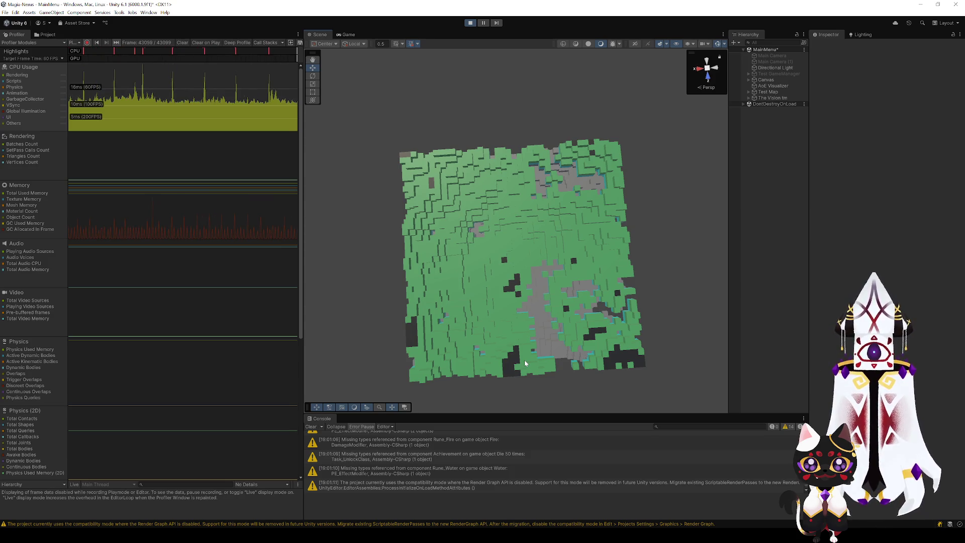
- Stop play, delete the Cave Ceiling and Cave Floor tile groups, and solve connections
{"action": "left_click", "coordinate": [471, 24]}
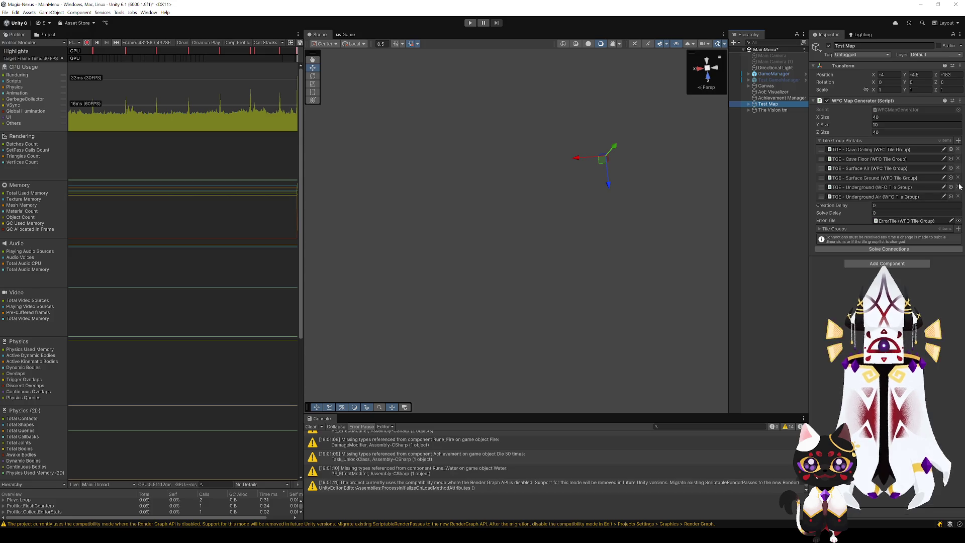
{"action": "left_click", "coordinate": [959, 150]}
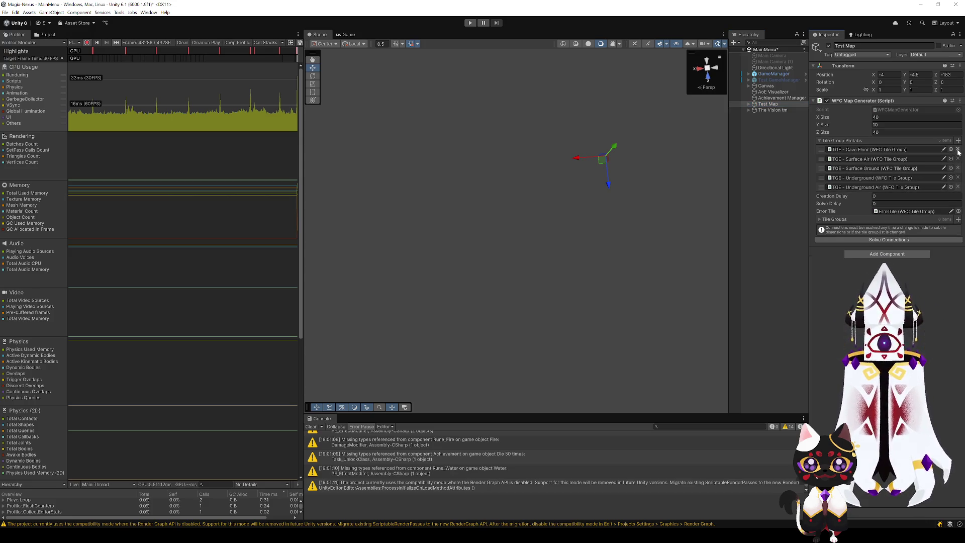
{"action": "left_click", "coordinate": [959, 150]}
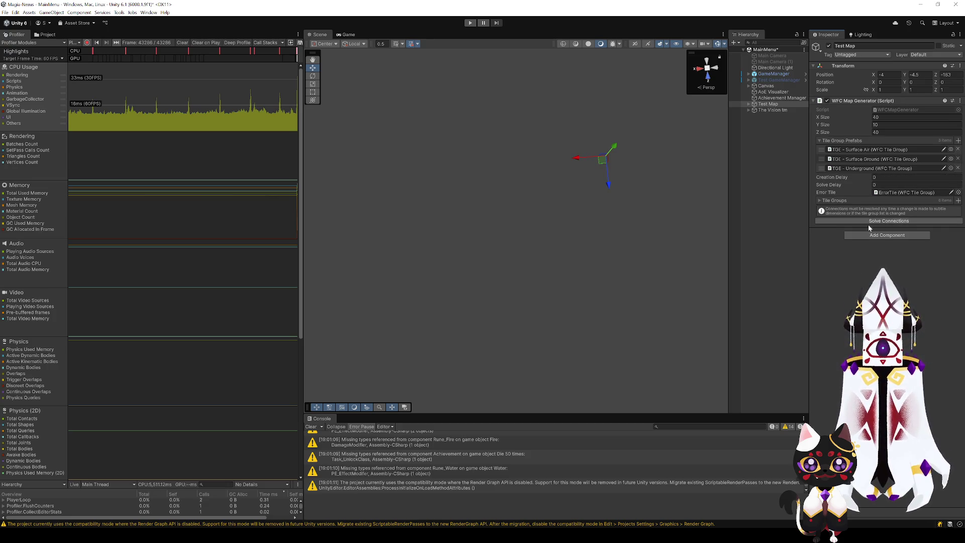
{"action": "left_click", "coordinate": [864, 222]}
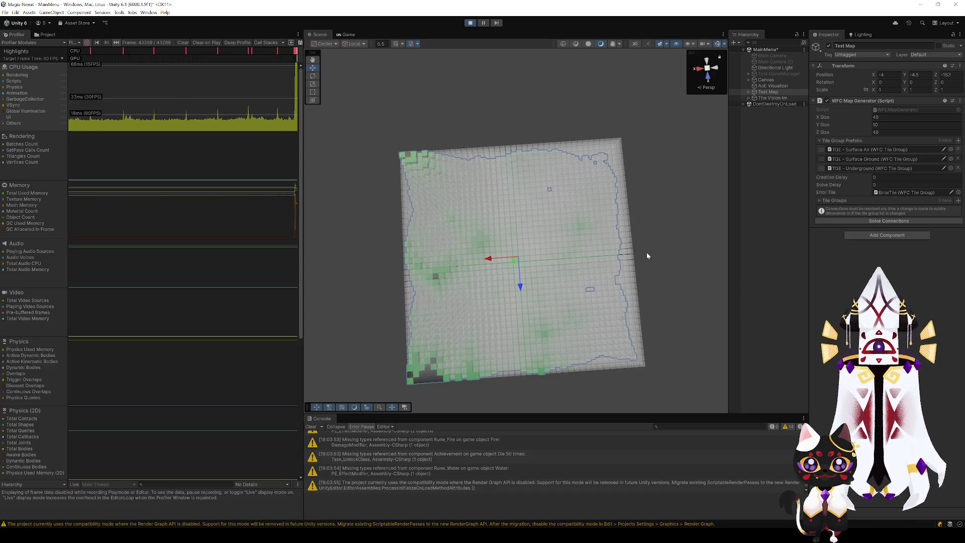
{"action": "left_click", "coordinate": [650, 254]}
- Orbit and zoom over the new terrain past the Team VS sign, then stop the scene
{"action": "mouse_move", "coordinate": [647, 286]}
{"action": "left_mouse_down"}
{"action": "mouse_move", "coordinate": [718, 269]}
{"action": "mouse_move", "coordinate": [658, 205]}
{"action": "mouse_move", "coordinate": [573, 272]}
{"action": "mouse_move", "coordinate": [620, 276]}
{"action": "mouse_move", "coordinate": [594, 276]}
{"action": "mouse_move", "coordinate": [597, 226]}
{"action": "mouse_move", "coordinate": [691, 326]}
{"action": "mouse_move", "coordinate": [685, 304]}
{"action": "mouse_move", "coordinate": [717, 304]}
{"action": "mouse_move", "coordinate": [702, 280]}
{"action": "mouse_move", "coordinate": [543, 237]}
{"action": "mouse_move", "coordinate": [517, 252]}
{"action": "mouse_move", "coordinate": [309, 219]}
{"action": "mouse_move", "coordinate": [170, 217]}
{"action": "mouse_move", "coordinate": [219, 261]}
{"action": "mouse_move", "coordinate": [367, 248]}
{"action": "mouse_move", "coordinate": [438, 297]}
{"action": "mouse_move", "coordinate": [428, 315]}
{"action": "mouse_move", "coordinate": [504, 303]}
{"action": "mouse_move", "coordinate": [501, 318]}
{"action": "mouse_move", "coordinate": [733, 259]}
{"action": "mouse_move", "coordinate": [435, 258]}
{"action": "mouse_move", "coordinate": [567, 289]}
{"action": "mouse_move", "coordinate": [547, 301]}
{"action": "left_mouse_up"}
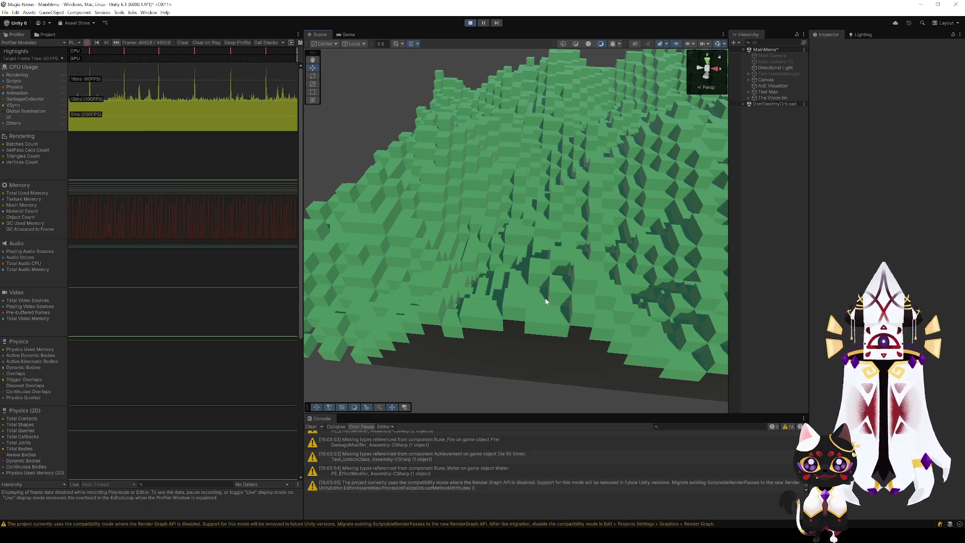
{"action": "left_click_drag", "start_coordinate": [546, 300], "coordinate": [604, 295]}
{"action": "mouse_move", "coordinate": [644, 261]}
{"action": "left_mouse_down"}
{"action": "mouse_move", "coordinate": [786, 301]}
{"action": "mouse_move", "coordinate": [628, 286]}
{"action": "mouse_move", "coordinate": [499, 304]}
{"action": "mouse_move", "coordinate": [544, 305]}
{"action": "mouse_move", "coordinate": [488, 302]}
{"action": "mouse_move", "coordinate": [623, 276]}
{"action": "mouse_move", "coordinate": [660, 329]}
{"action": "mouse_move", "coordinate": [544, 299]}
{"action": "mouse_move", "coordinate": [542, 290]}
{"action": "left_mouse_up"}
{"action": "scroll", "coordinate": [542, 290], "scroll_direction": "up", "scroll_amount": 5}
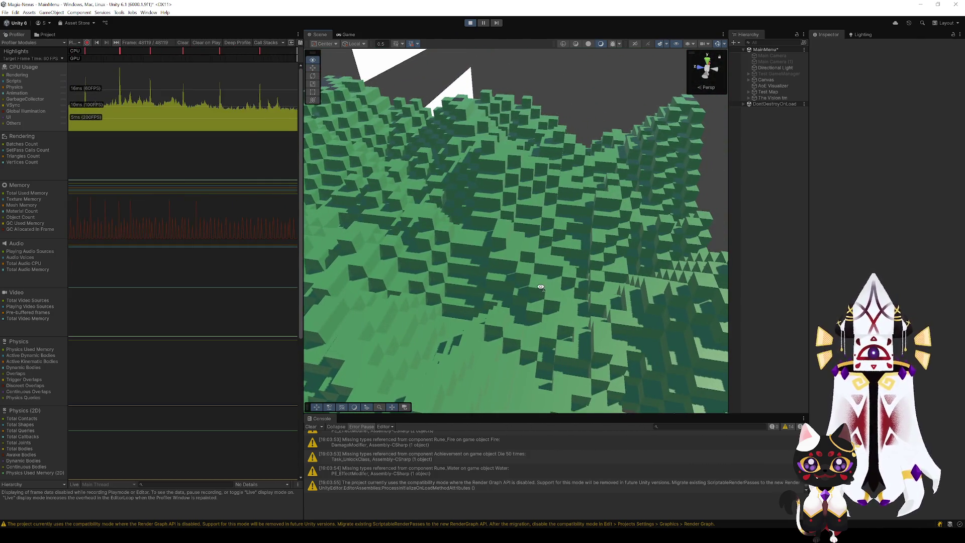
{"action": "scroll", "coordinate": [697, 230], "scroll_direction": "down", "scroll_amount": 2}
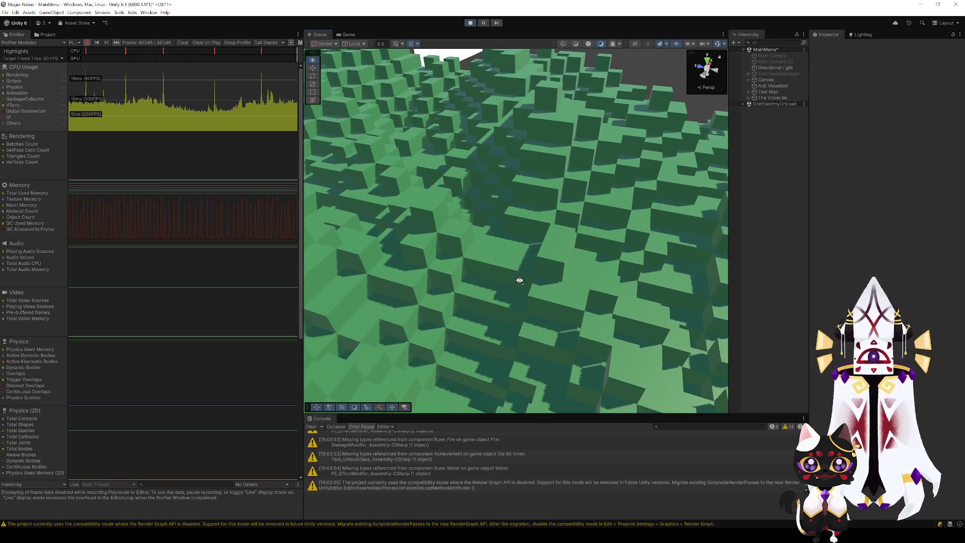
{"action": "scroll", "coordinate": [517, 282], "scroll_direction": "down", "scroll_amount": 6}
{"action": "scroll", "coordinate": [517, 288], "scroll_direction": "up", "scroll_amount": 2}
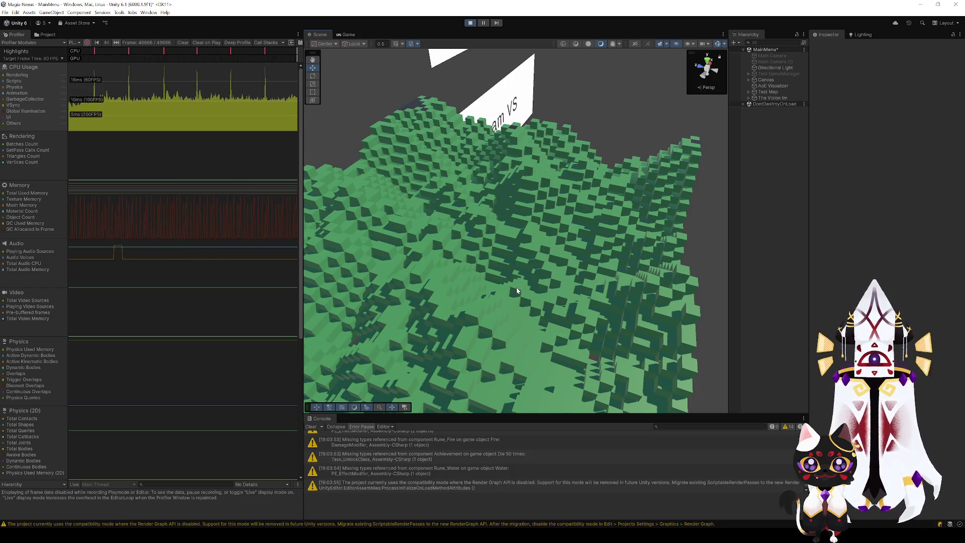
{"action": "mouse_move", "coordinate": [517, 288]}
{"action": "left_mouse_down"}
{"action": "mouse_move", "coordinate": [584, 290]}
{"action": "mouse_move", "coordinate": [459, 276]}
{"action": "mouse_move", "coordinate": [472, 267]}
{"action": "mouse_move", "coordinate": [316, 259]}
{"action": "mouse_move", "coordinate": [370, 280]}
{"action": "mouse_move", "coordinate": [486, 293]}
{"action": "mouse_move", "coordinate": [582, 284]}
{"action": "mouse_move", "coordinate": [516, 230]}
{"action": "mouse_move", "coordinate": [520, 282]}
{"action": "mouse_move", "coordinate": [503, 244]}
{"action": "mouse_move", "coordinate": [528, 270]}
{"action": "mouse_move", "coordinate": [461, 272]}
{"action": "mouse_move", "coordinate": [581, 274]}
{"action": "mouse_move", "coordinate": [431, 287]}
{"action": "mouse_move", "coordinate": [414, 304]}
{"action": "mouse_move", "coordinate": [502, 273]}
{"action": "mouse_move", "coordinate": [511, 287]}
{"action": "mouse_move", "coordinate": [500, 285]}
{"action": "mouse_move", "coordinate": [510, 264]}
{"action": "mouse_move", "coordinate": [505, 205]}
{"action": "mouse_move", "coordinate": [503, 259]}
{"action": "mouse_move", "coordinate": [511, 262]}
{"action": "mouse_move", "coordinate": [79, 279]}
{"action": "mouse_move", "coordinate": [297, 291]}
{"action": "mouse_move", "coordinate": [434, 267]}
{"action": "mouse_move", "coordinate": [603, 260]}
{"action": "mouse_move", "coordinate": [900, 286]}
{"action": "mouse_move", "coordinate": [438, 280]}
{"action": "mouse_move", "coordinate": [543, 269]}
{"action": "left_mouse_up"}
{"action": "left_click", "coordinate": [472, 23]}
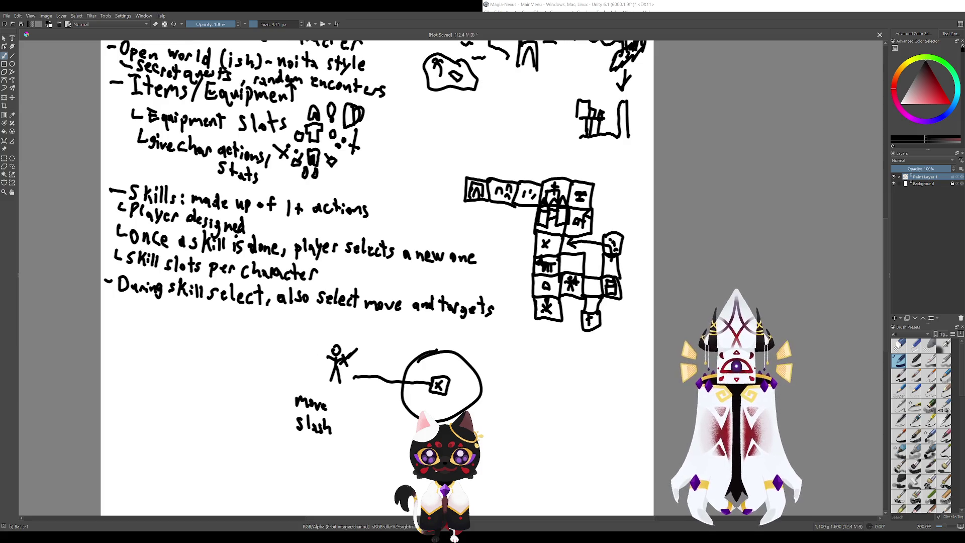
- Pan the Krita notes page from its right side and top down to the lower notes and map sketch
{"action": "mouse_move", "coordinate": [413, 382]}
{"action": "left_mouse_down"}
{"action": "mouse_move", "coordinate": [277, 308]}
{"action": "mouse_move", "coordinate": [448, 383]}
{"action": "left_mouse_up"}
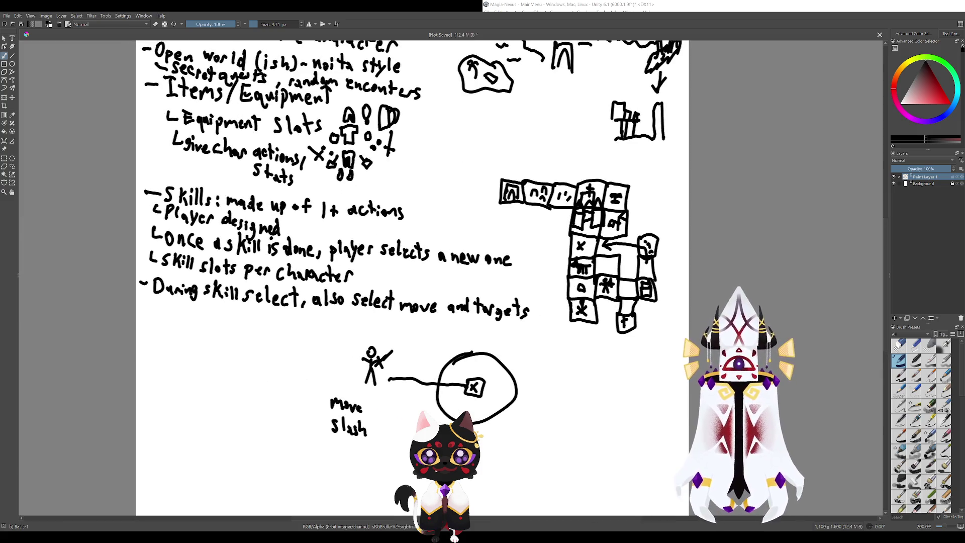
{"action": "left_click_drag", "start_coordinate": [516, 350], "coordinate": [375, 275]}
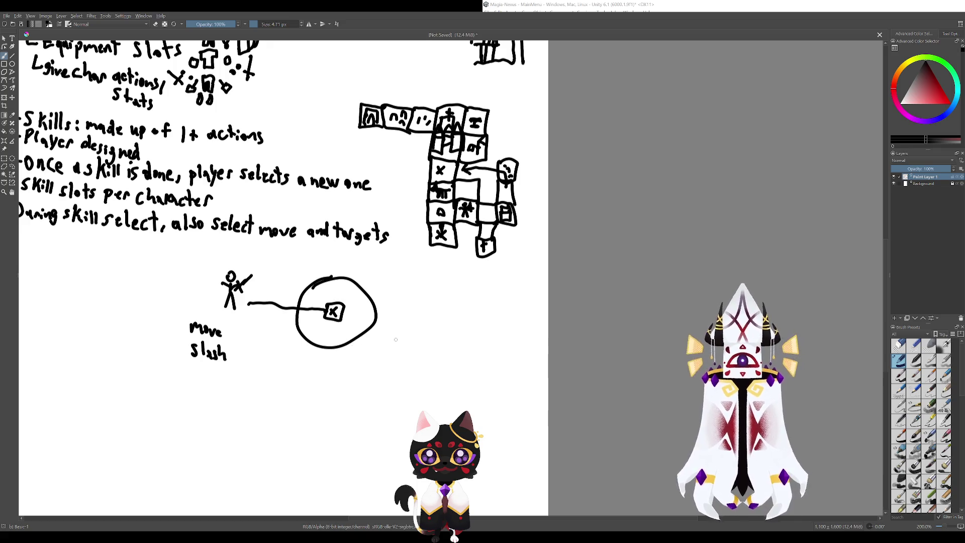
{"action": "left_click_drag", "start_coordinate": [395, 340], "coordinate": [460, 376]}
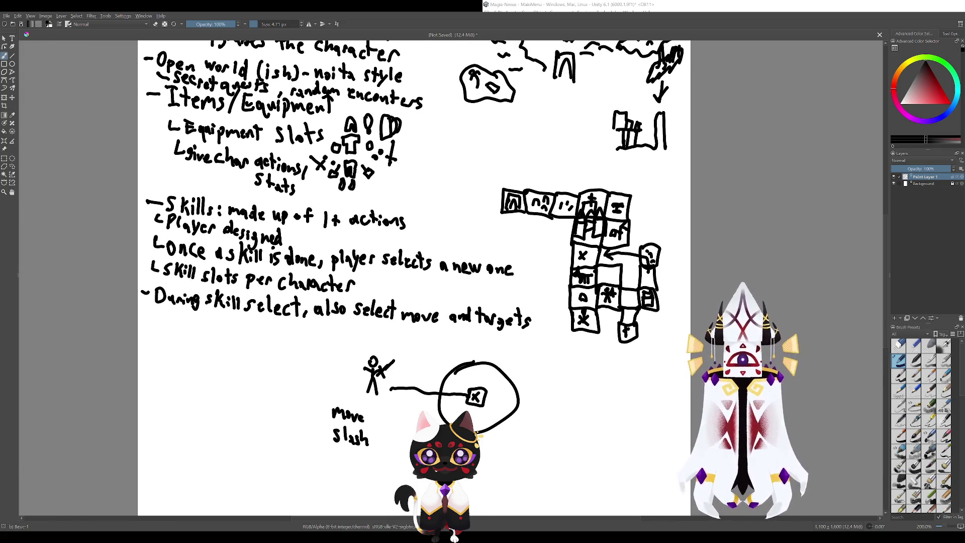
{"action": "mouse_move", "coordinate": [420, 419]}
{"action": "left_mouse_down"}
{"action": "mouse_move", "coordinate": [367, 370]}
{"action": "mouse_move", "coordinate": [531, 519]}
{"action": "left_mouse_up"}
{"action": "mouse_move", "coordinate": [612, 379]}
{"action": "left_mouse_down"}
{"action": "mouse_move", "coordinate": [498, 301]}
{"action": "mouse_move", "coordinate": [388, 357]}
{"action": "mouse_move", "coordinate": [273, 281]}
{"action": "mouse_move", "coordinate": [312, 316]}
{"action": "mouse_move", "coordinate": [444, 384]}
{"action": "mouse_move", "coordinate": [669, 451]}
{"action": "mouse_move", "coordinate": [641, 388]}
{"action": "mouse_move", "coordinate": [684, 417]}
{"action": "mouse_move", "coordinate": [708, 477]}
{"action": "left_mouse_up"}
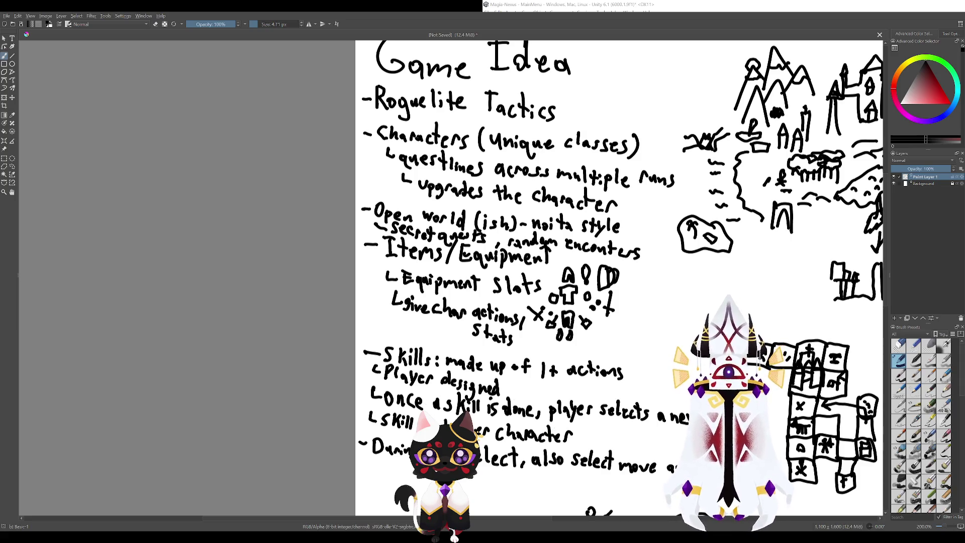
{"action": "left_click_drag", "start_coordinate": [708, 477], "coordinate": [643, 414]}
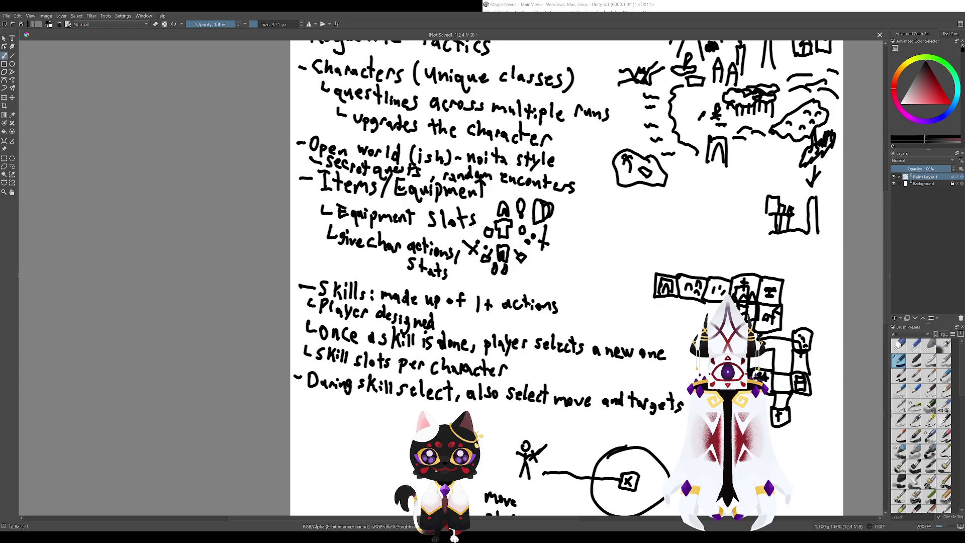
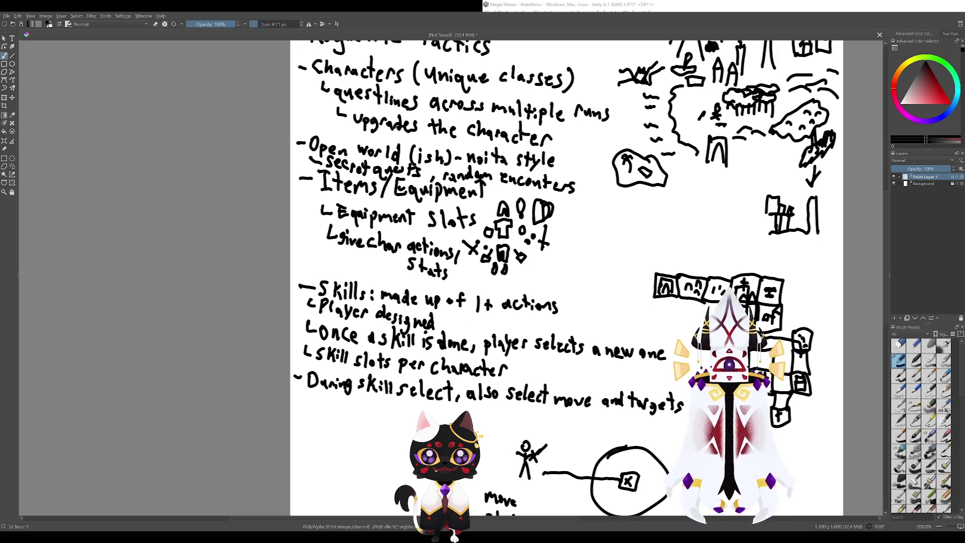
- Remove the trial ellipses around 'Skills:' and the 'Once a skill is done' lines
{"action": "mouse_move", "coordinate": [367, 279]}
{"action": "left_mouse_down"}
{"action": "mouse_move", "coordinate": [411, 320]}
{"action": "mouse_move", "coordinate": [428, 316]}
{"action": "left_mouse_up"}
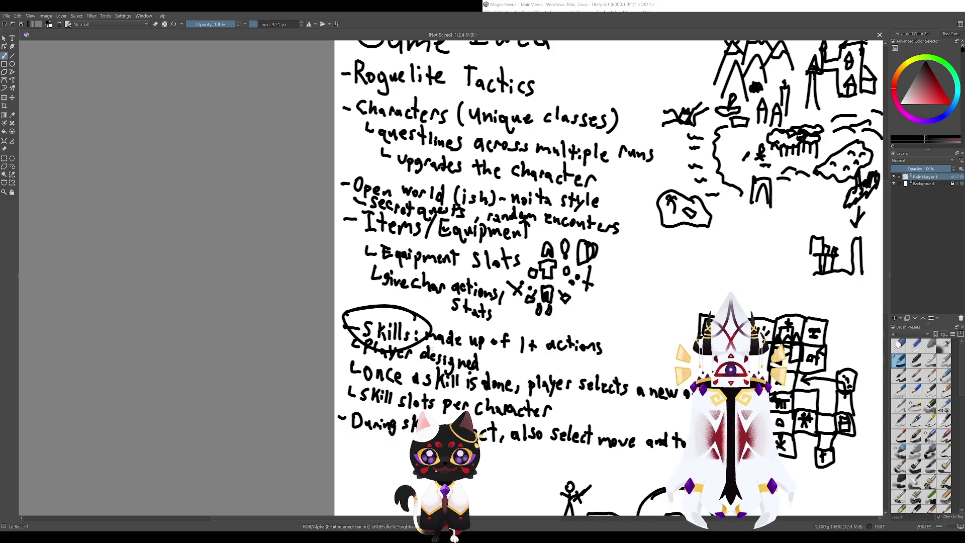
{"action": "key", "text": "ctrl+z"}
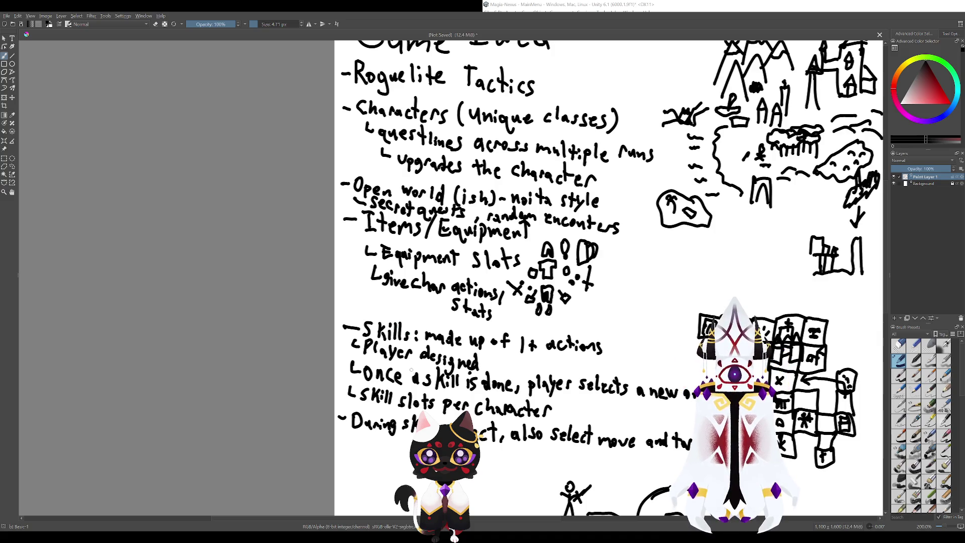
{"action": "scroll", "coordinate": [527, 353], "scroll_direction": "up", "scroll_amount": 2}
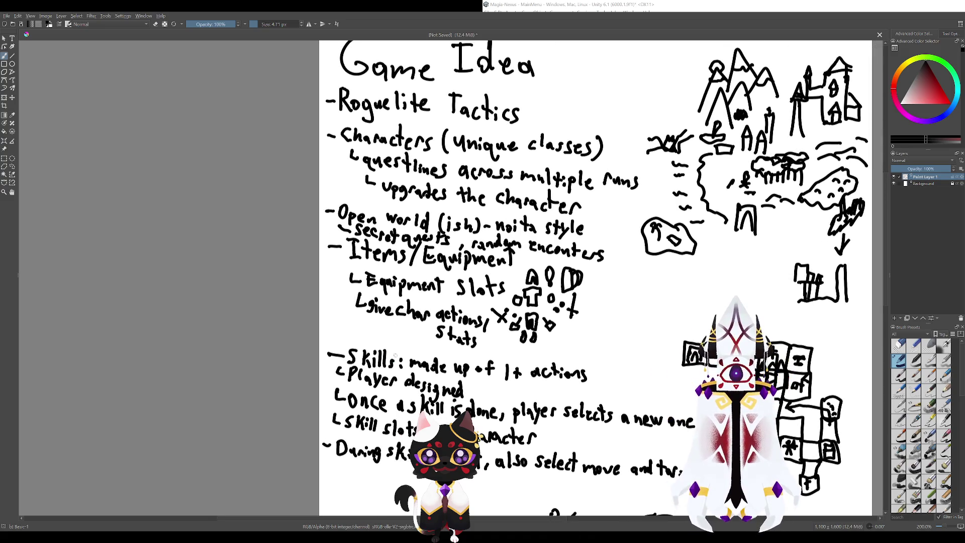
{"action": "scroll", "coordinate": [394, 342], "scroll_direction": "up", "scroll_amount": 1}
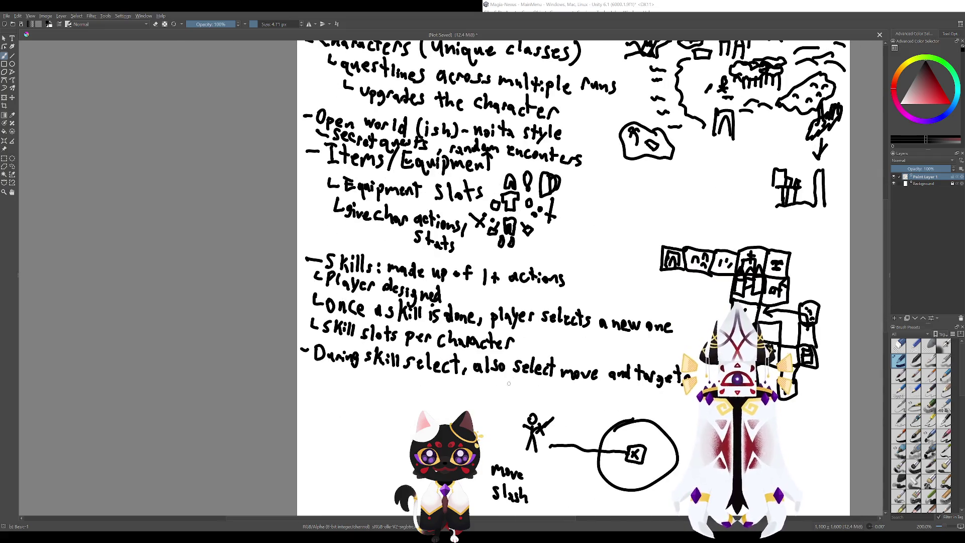
{"action": "mouse_move", "coordinate": [362, 297]}
{"action": "left_mouse_down"}
{"action": "mouse_move", "coordinate": [398, 346]}
{"action": "mouse_move", "coordinate": [438, 292]}
{"action": "mouse_move", "coordinate": [322, 302]}
{"action": "mouse_move", "coordinate": [443, 309]}
{"action": "left_mouse_up"}
{"action": "key", "text": "ctrl+z"}
{"action": "key", "text": "ctrl+z"}
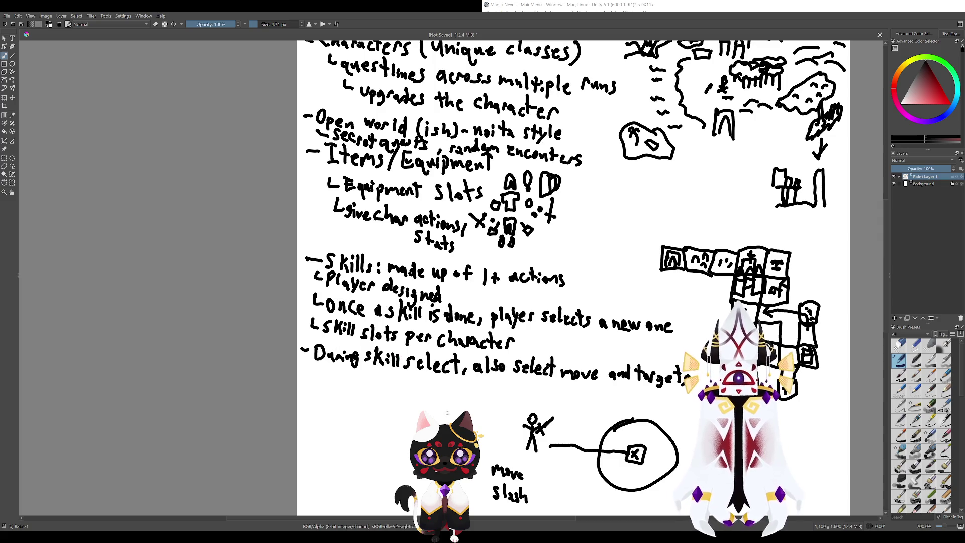
{"action": "scroll", "coordinate": [441, 417], "scroll_direction": "down", "scroll_amount": 3}
{"action": "scroll", "coordinate": [441, 417], "scroll_direction": "up", "scroll_amount": 3}
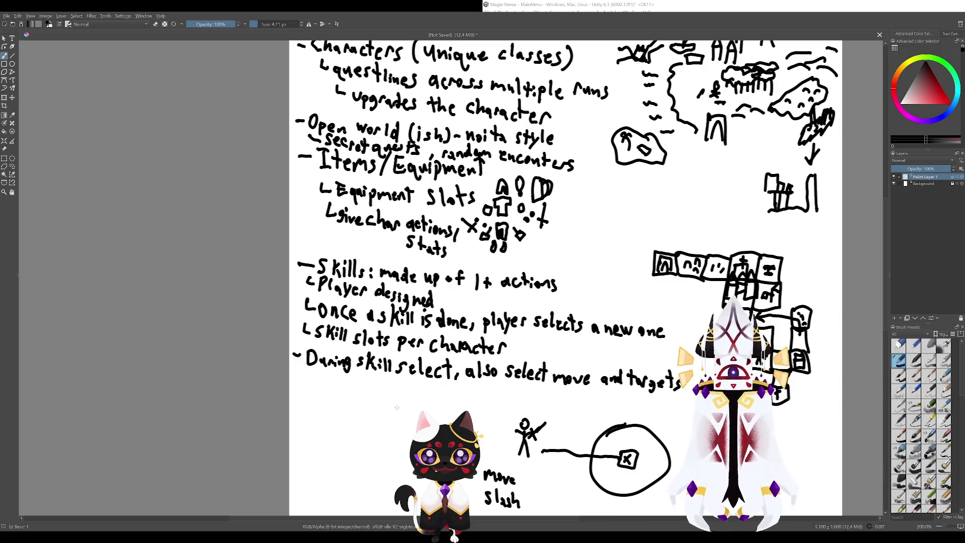
- Bring the stick figure and Move/Slash notes into view and undo the circle around Characters
{"action": "mouse_move", "coordinate": [380, 384]}
{"action": "left_mouse_down"}
{"action": "mouse_move", "coordinate": [425, 461]}
{"action": "mouse_move", "coordinate": [409, 362]}
{"action": "mouse_move", "coordinate": [444, 450]}
{"action": "left_mouse_up"}
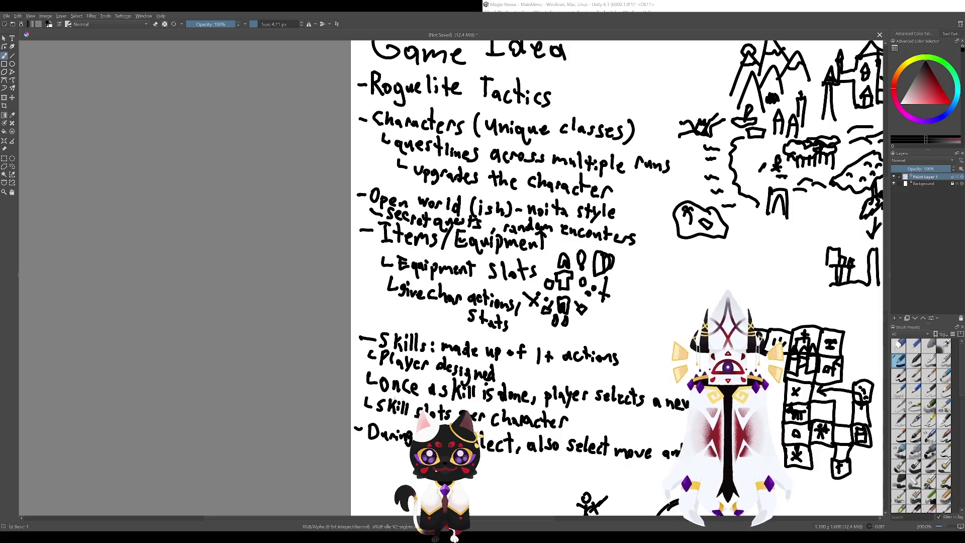
{"action": "left_click_drag", "start_coordinate": [503, 352], "coordinate": [488, 229]}
{"action": "scroll", "coordinate": [609, 276], "scroll_direction": "up", "scroll_amount": 10}
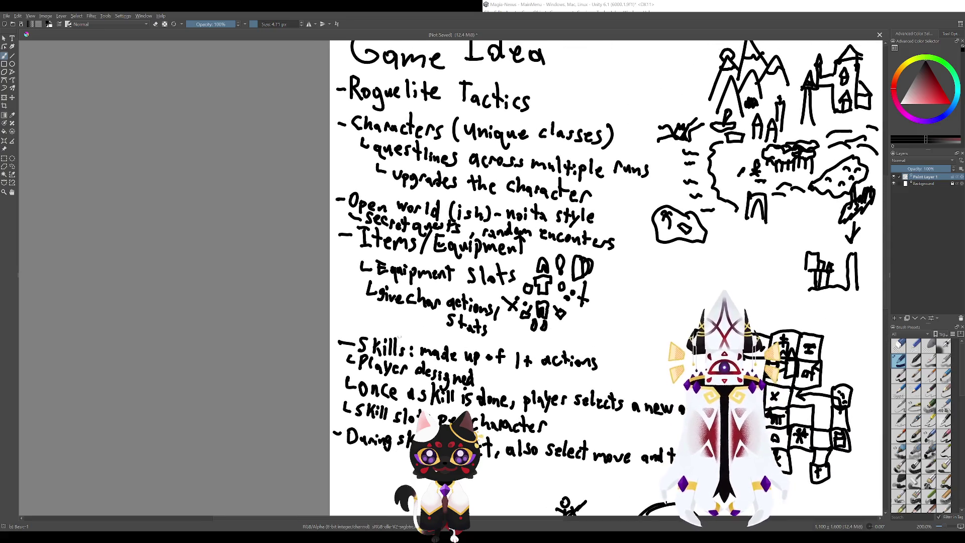
{"action": "mouse_move", "coordinate": [483, 274]}
{"action": "left_mouse_down"}
{"action": "mouse_move", "coordinate": [495, 322]}
{"action": "mouse_move", "coordinate": [382, 321]}
{"action": "mouse_move", "coordinate": [496, 322]}
{"action": "left_mouse_up"}
{"action": "key", "text": "ctrl+z"}
{"action": "key", "text": "ctrl+z"}
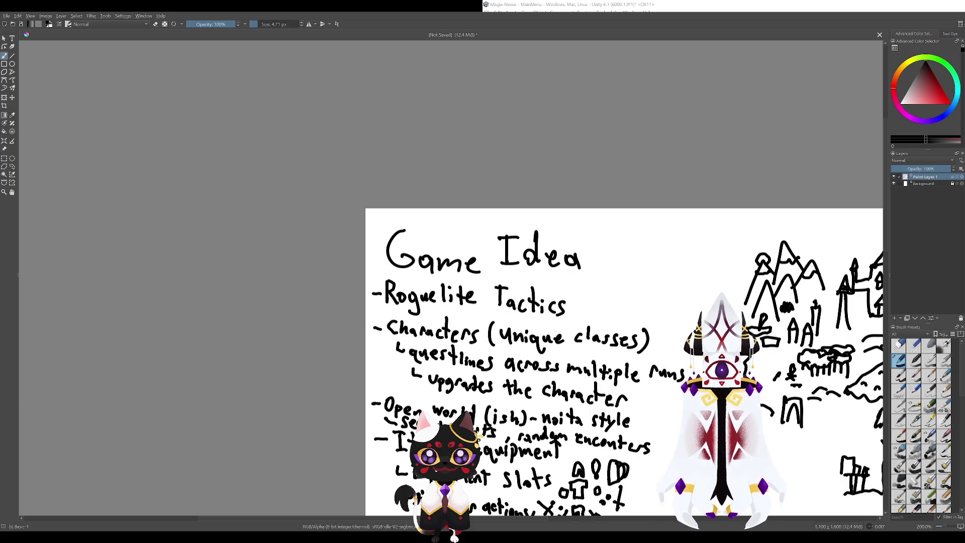
{"action": "scroll", "coordinate": [587, 278], "scroll_direction": "down", "scroll_amount": 5}
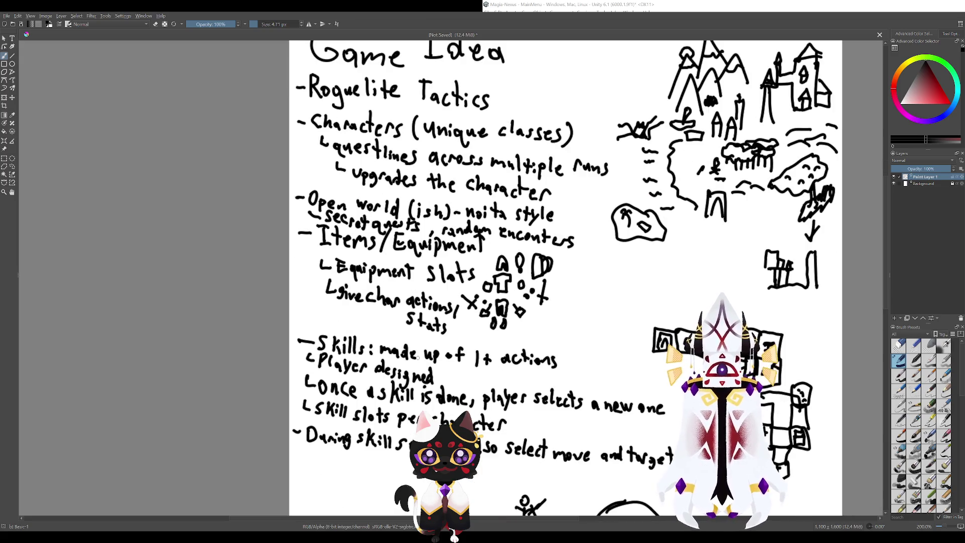
{"action": "scroll", "coordinate": [419, 364], "scroll_direction": "down", "scroll_amount": 1}
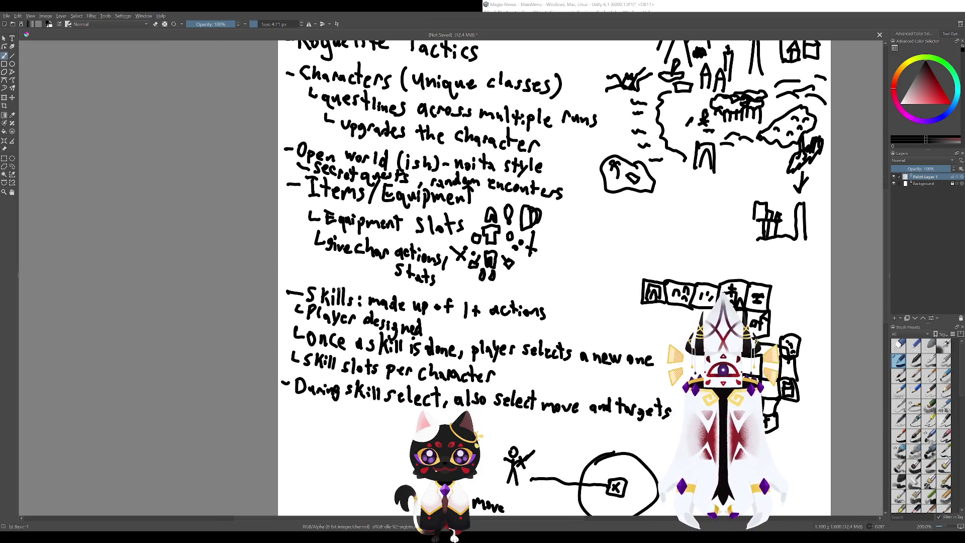
{"action": "scroll", "coordinate": [565, 277], "scroll_direction": "up", "scroll_amount": 1}
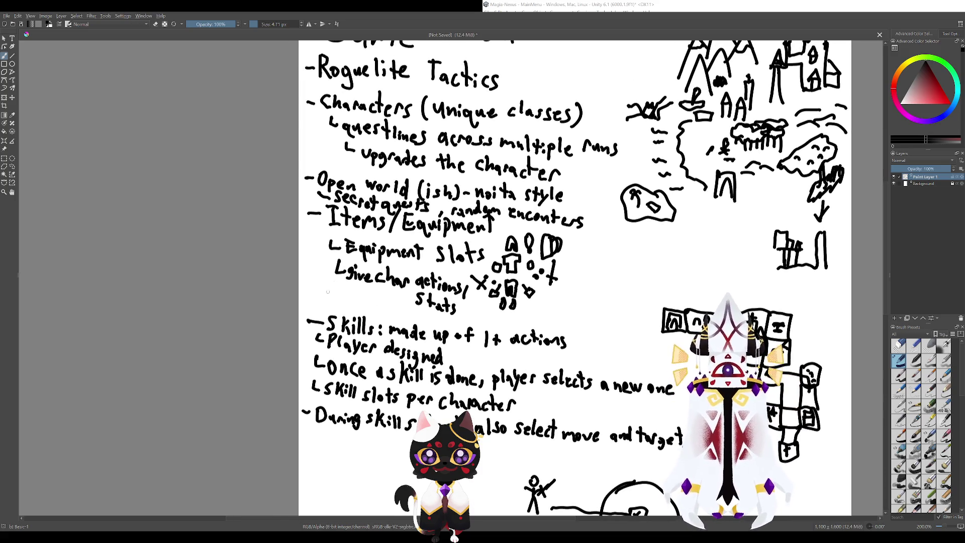
{"action": "scroll", "coordinate": [568, 514], "scroll_direction": "up", "scroll_amount": 1}
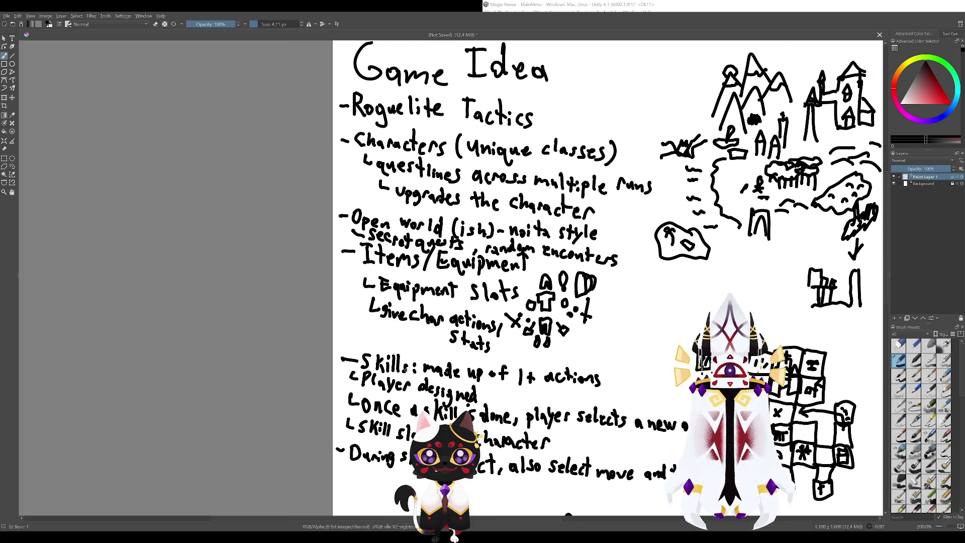
- Try circling the word Skills twice, undoing each attempt
{"action": "mouse_move", "coordinate": [420, 347]}
{"action": "left_mouse_down"}
{"action": "mouse_move", "coordinate": [420, 376]}
{"action": "mouse_move", "coordinate": [352, 349]}
{"action": "left_mouse_up"}
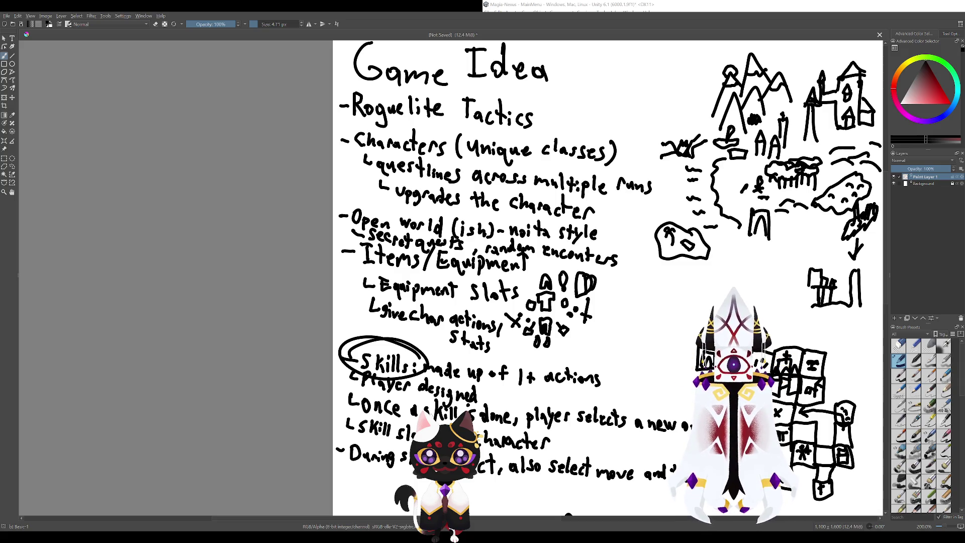
{"action": "key", "text": "ctrl+z"}
{"action": "scroll", "coordinate": [347, 343], "scroll_direction": "up", "scroll_amount": 1}
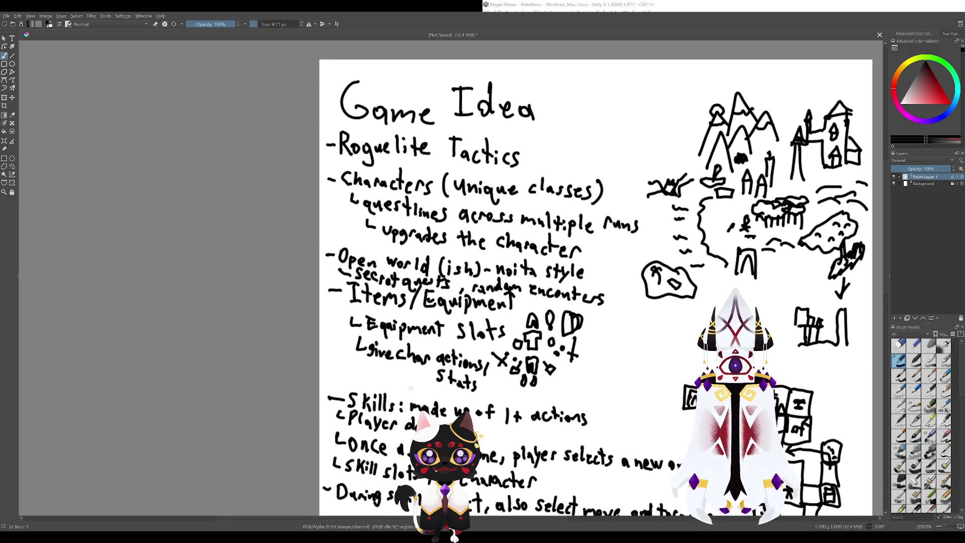
{"action": "scroll", "coordinate": [410, 388], "scroll_direction": "down", "scroll_amount": 2}
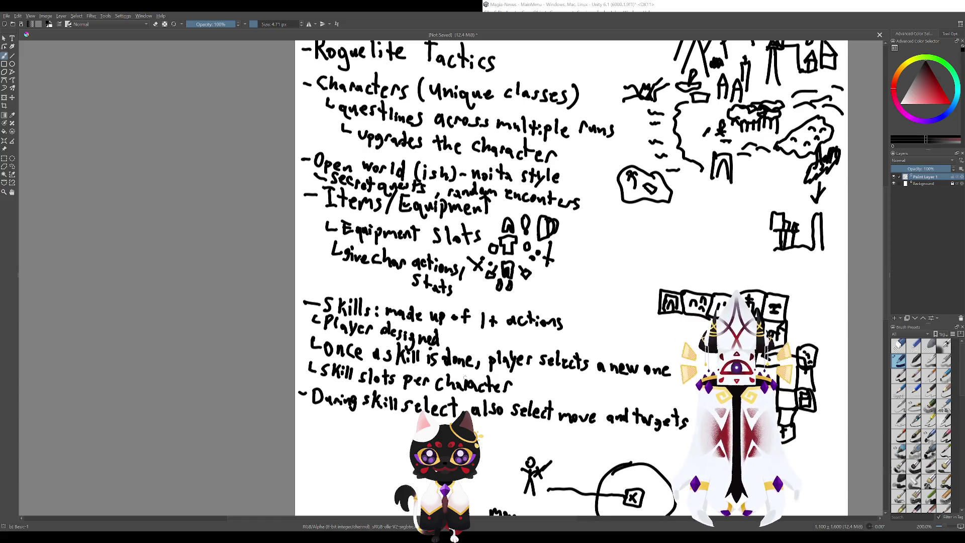
{"action": "scroll", "coordinate": [558, 277], "scroll_direction": "down", "scroll_amount": 1}
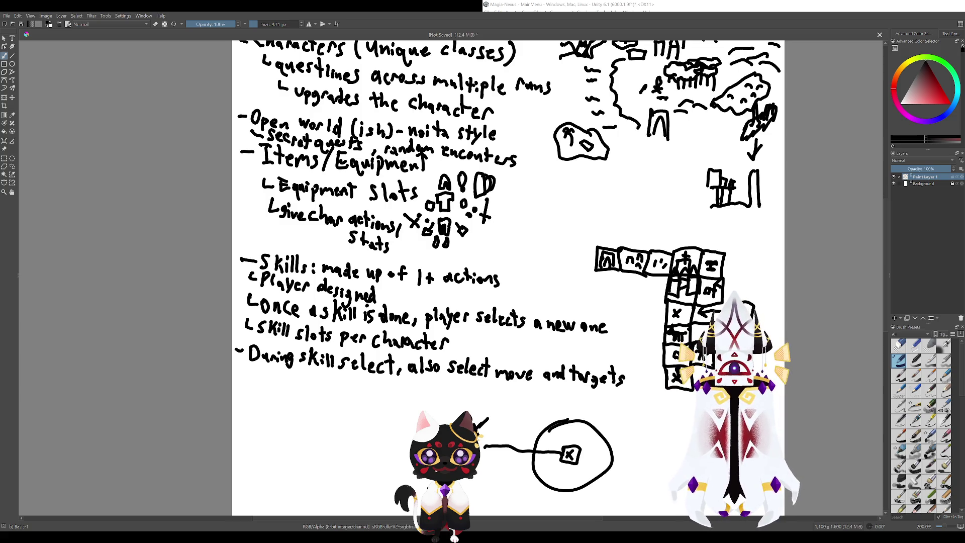
{"action": "scroll", "coordinate": [558, 277], "scroll_direction": "up", "scroll_amount": 1}
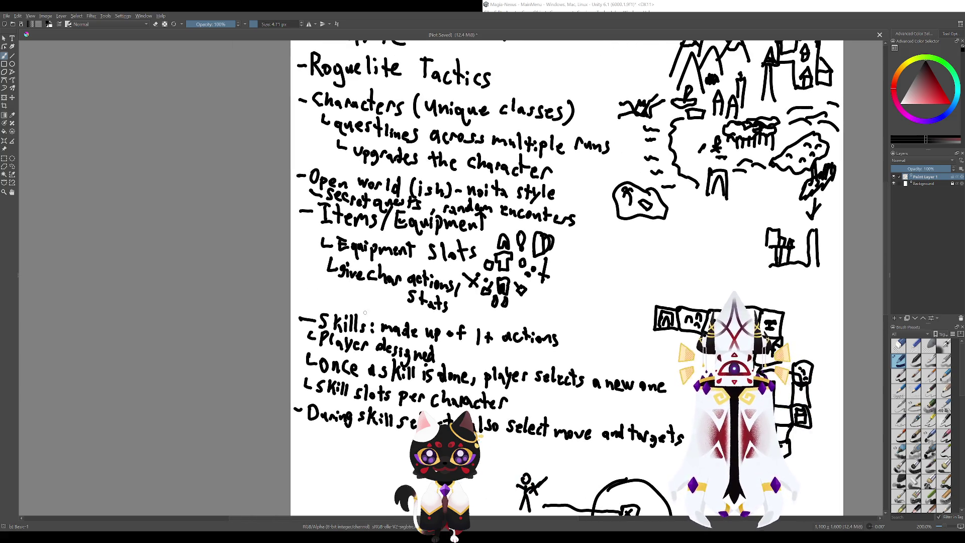
{"action": "mouse_move", "coordinate": [366, 313]}
{"action": "left_mouse_down"}
{"action": "mouse_move", "coordinate": [374, 332]}
{"action": "mouse_move", "coordinate": [302, 299]}
{"action": "left_mouse_up"}
{"action": "key", "text": "ctrl+z"}
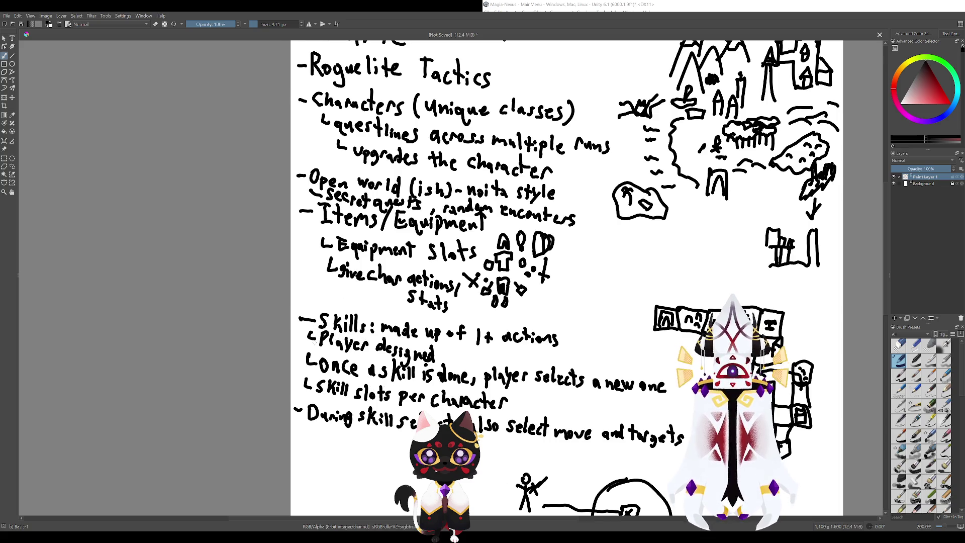
{"action": "scroll", "coordinate": [314, 340], "scroll_direction": "down", "scroll_amount": 1}
{"action": "scroll", "coordinate": [503, 277], "scroll_direction": "right", "scroll_amount": 2}
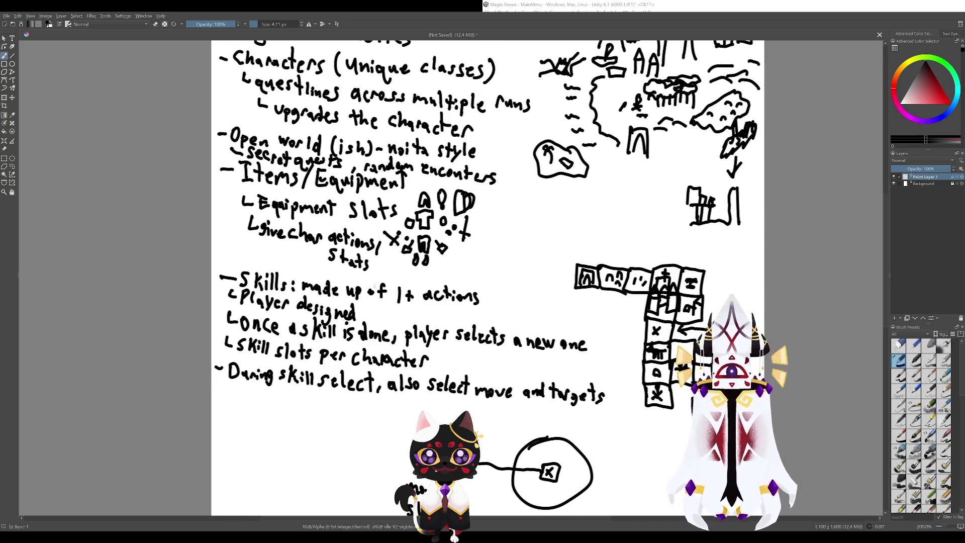
- Undo the trial circle around '1+ actions' and the loop around the equipment-slot icons
{"action": "mouse_move", "coordinate": [402, 276]}
{"action": "left_mouse_down"}
{"action": "mouse_move", "coordinate": [382, 318]}
{"action": "mouse_move", "coordinate": [387, 278]}
{"action": "left_mouse_up"}
{"action": "key", "text": "ctrl+z"}
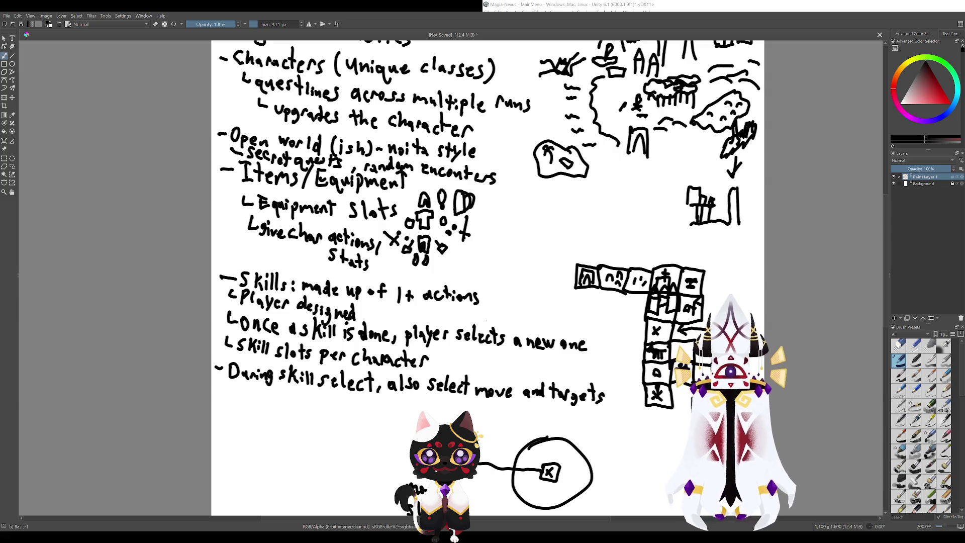
{"action": "scroll", "coordinate": [537, 372], "scroll_direction": "up", "scroll_amount": 3}
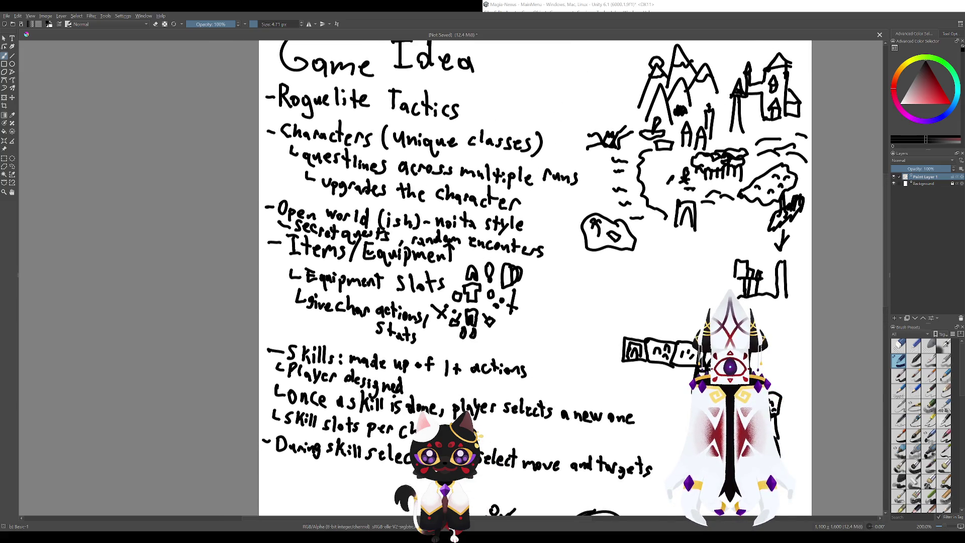
{"action": "mouse_move", "coordinate": [470, 258]}
{"action": "left_mouse_down"}
{"action": "mouse_move", "coordinate": [421, 307]}
{"action": "mouse_move", "coordinate": [485, 348]}
{"action": "mouse_move", "coordinate": [545, 286]}
{"action": "mouse_move", "coordinate": [470, 260]}
{"action": "left_mouse_up"}
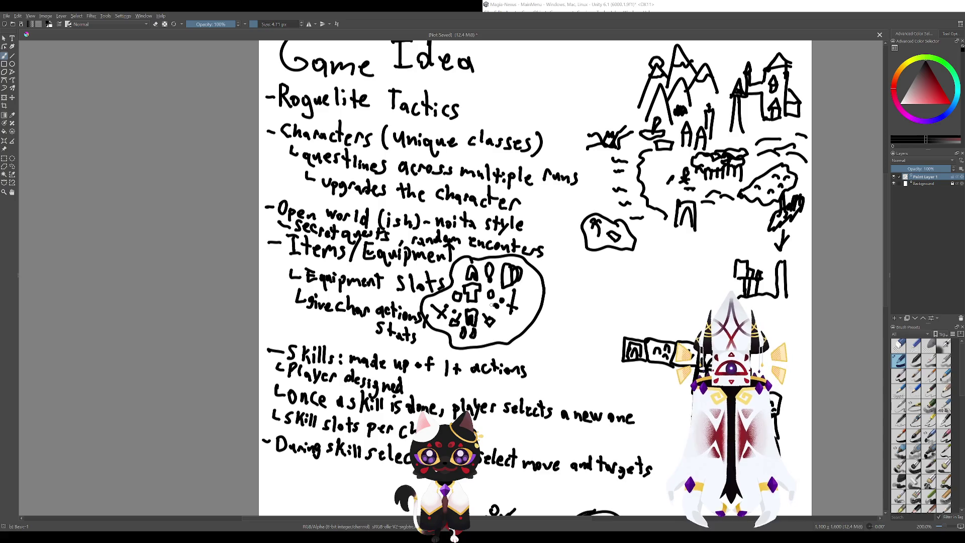
{"action": "left_click_drag", "start_coordinate": [500, 373], "coordinate": [565, 396]}
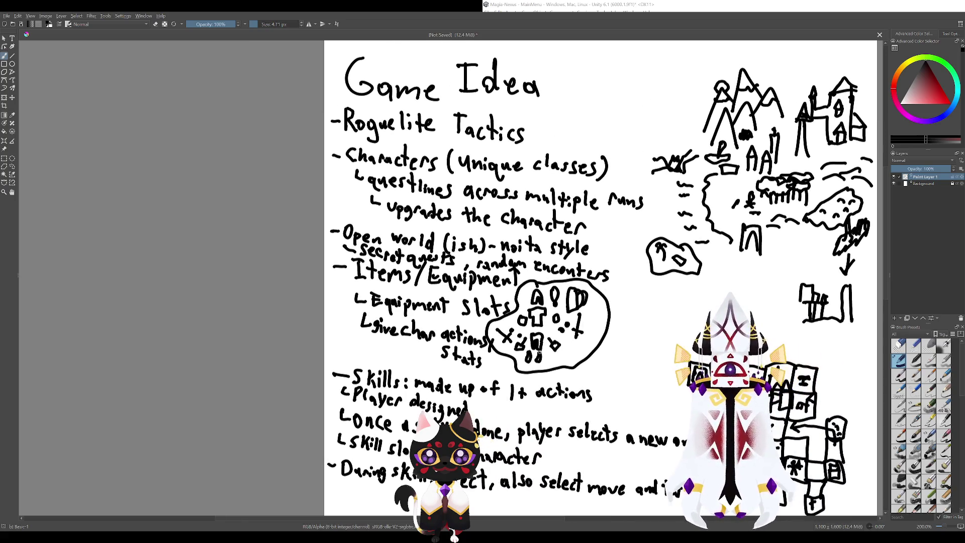
{"action": "key", "text": "ctrl+z"}
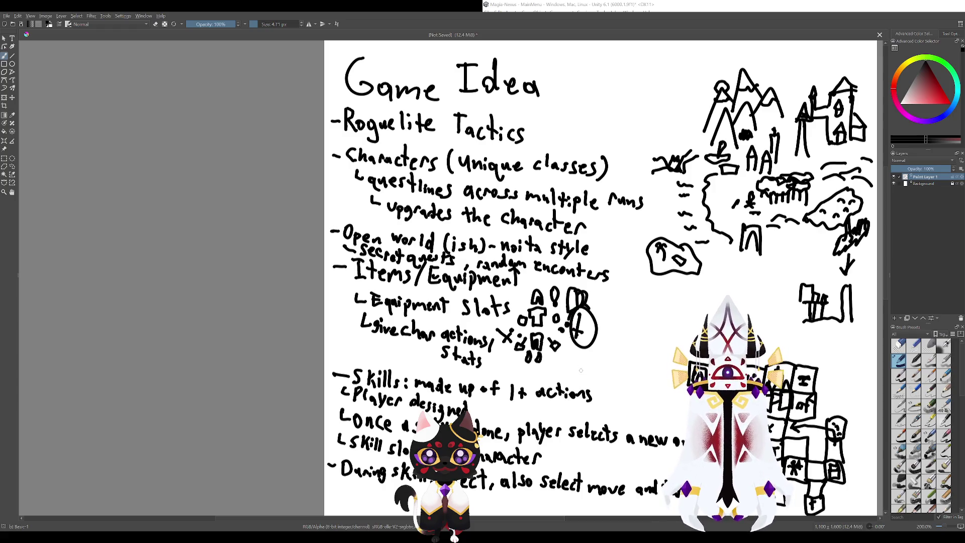
- Attempt several ellipses around the small 00 equipment icons, undoing each one
{"action": "mouse_move", "coordinate": [549, 352]}
{"action": "left_mouse_down"}
{"action": "mouse_move", "coordinate": [532, 344]}
{"action": "mouse_move", "coordinate": [518, 360]}
{"action": "left_mouse_up"}
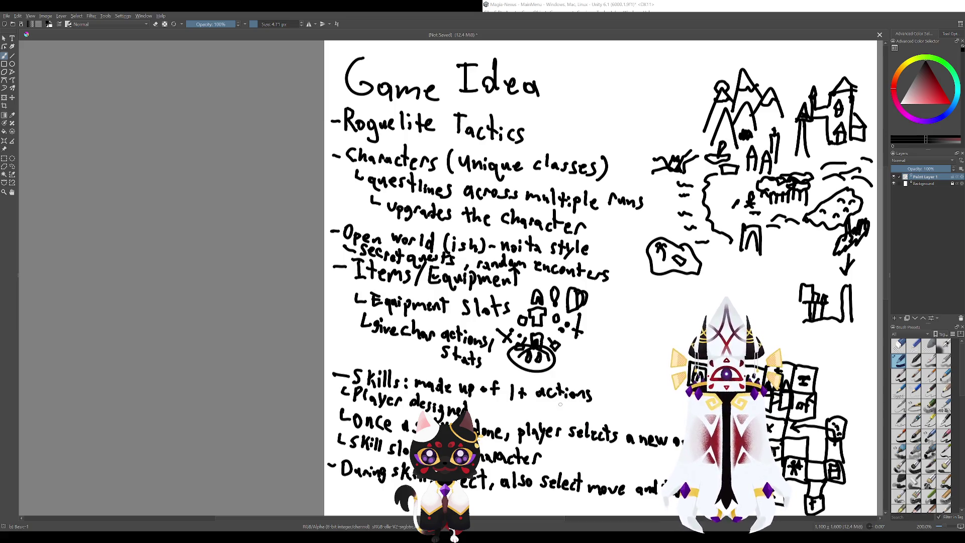
{"action": "key", "text": "ctrl+z"}
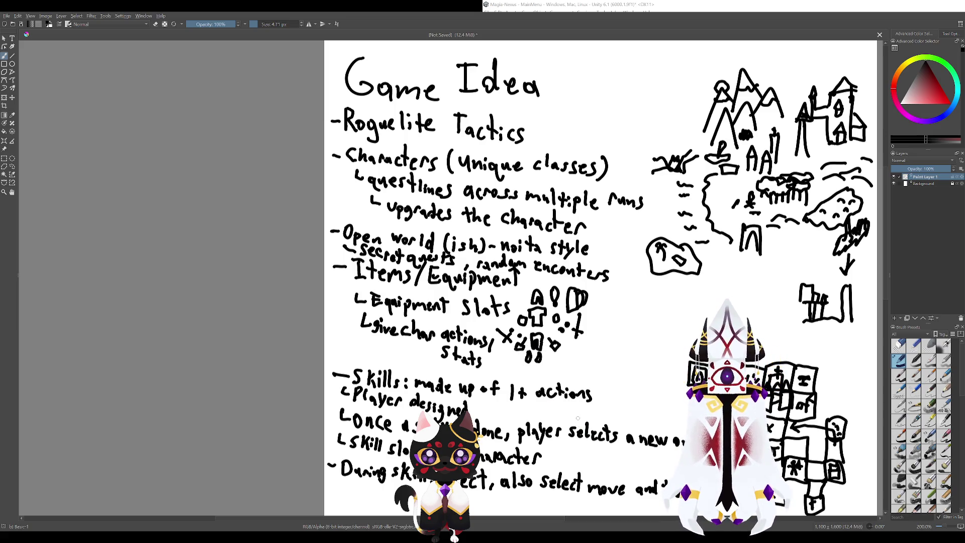
{"action": "scroll", "coordinate": [506, 351], "scroll_direction": "down", "scroll_amount": 3}
{"action": "mouse_move", "coordinate": [536, 271]}
{"action": "left_mouse_down"}
{"action": "mouse_move", "coordinate": [533, 279]}
{"action": "mouse_move", "coordinate": [526, 263]}
{"action": "left_mouse_up"}
{"action": "key", "text": "ctrl+z"}
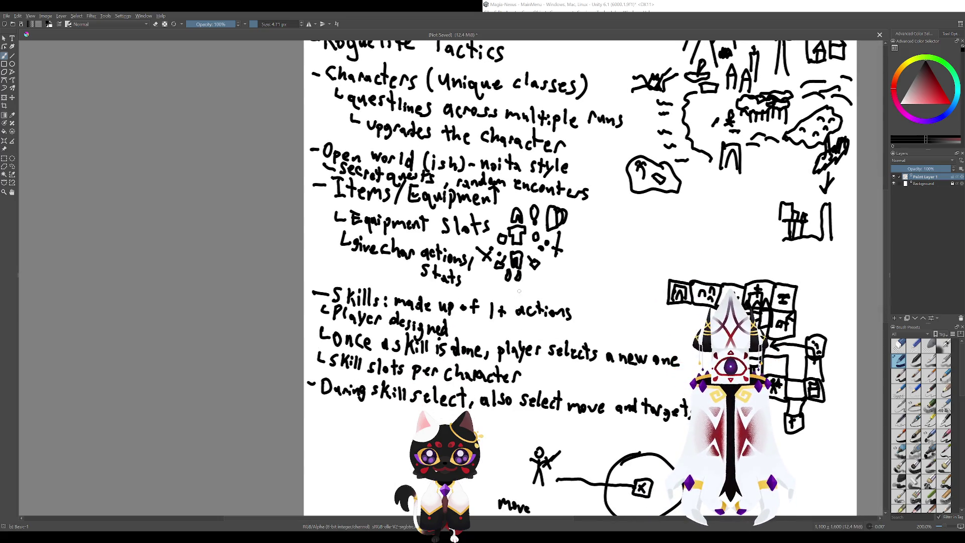
{"action": "scroll", "coordinate": [529, 354], "scroll_direction": "up", "scroll_amount": 2}
{"action": "mouse_move", "coordinate": [503, 289]}
{"action": "left_mouse_down"}
{"action": "mouse_move", "coordinate": [530, 272]}
{"action": "mouse_move", "coordinate": [497, 284]}
{"action": "mouse_move", "coordinate": [487, 273]}
{"action": "left_mouse_up"}
{"action": "key", "text": "ctrl+z"}
{"action": "key", "text": "ctrl+z"}
{"action": "key", "text": "ctrl+z"}
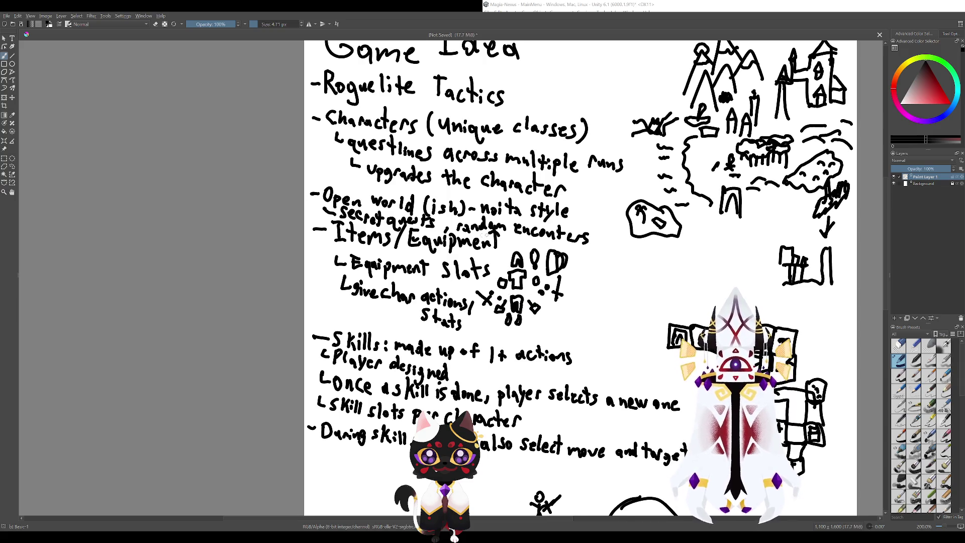
{"action": "scroll", "coordinate": [508, 331], "scroll_direction": "up", "scroll_amount": 2}
{"action": "scroll", "coordinate": [505, 285], "scroll_direction": "down", "scroll_amount": 3}
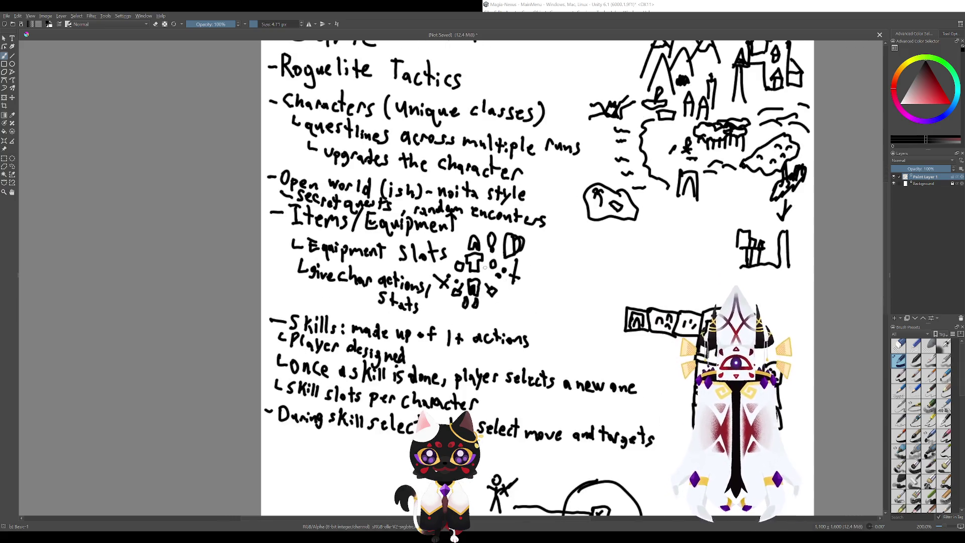
- Pan between the Game Idea title and lower sketches, then sketch and undo a small oval
{"action": "left_click_drag", "start_coordinate": [499, 280], "coordinate": [533, 331]}
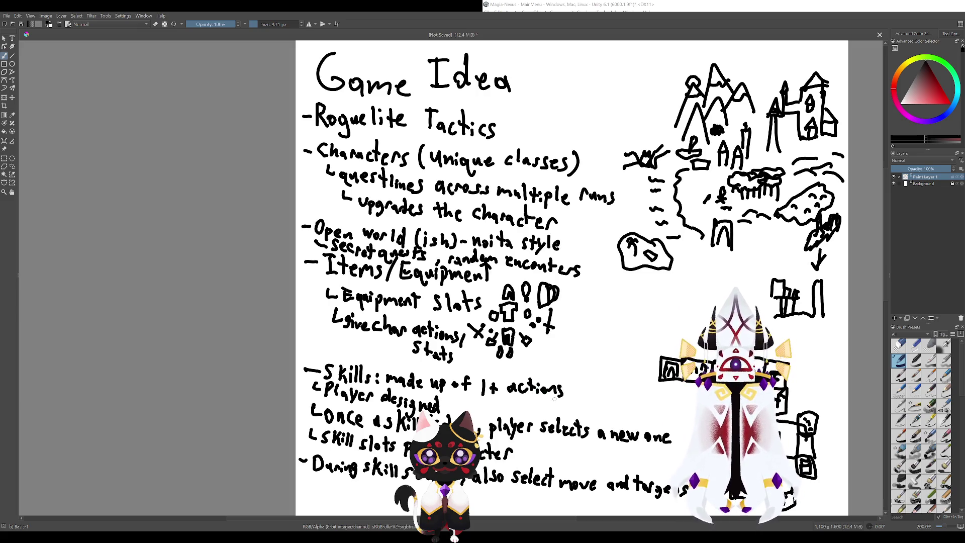
{"action": "left_click_drag", "start_coordinate": [526, 395], "coordinate": [508, 341]}
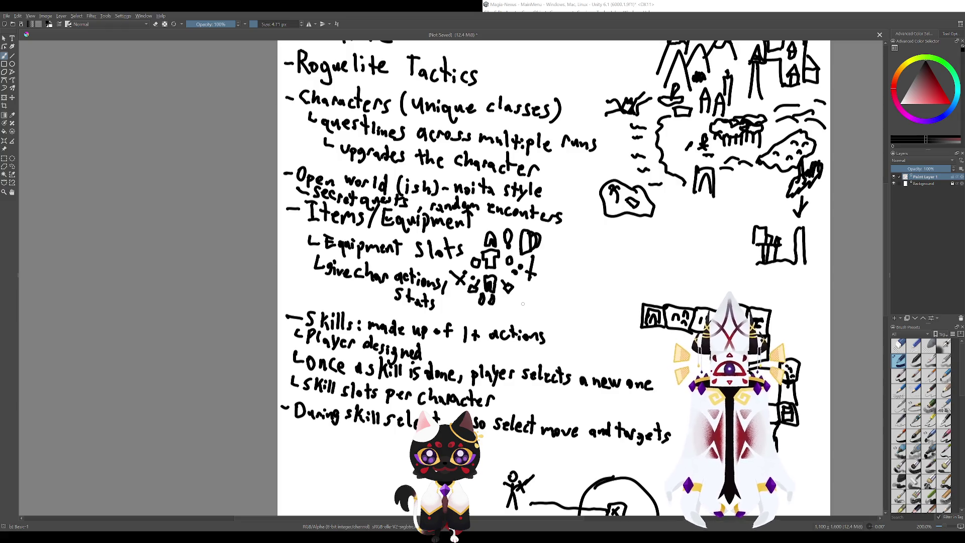
{"action": "mouse_move", "coordinate": [523, 304]}
{"action": "left_mouse_down"}
{"action": "mouse_move", "coordinate": [550, 337]}
{"action": "mouse_move", "coordinate": [543, 344]}
{"action": "left_mouse_up"}
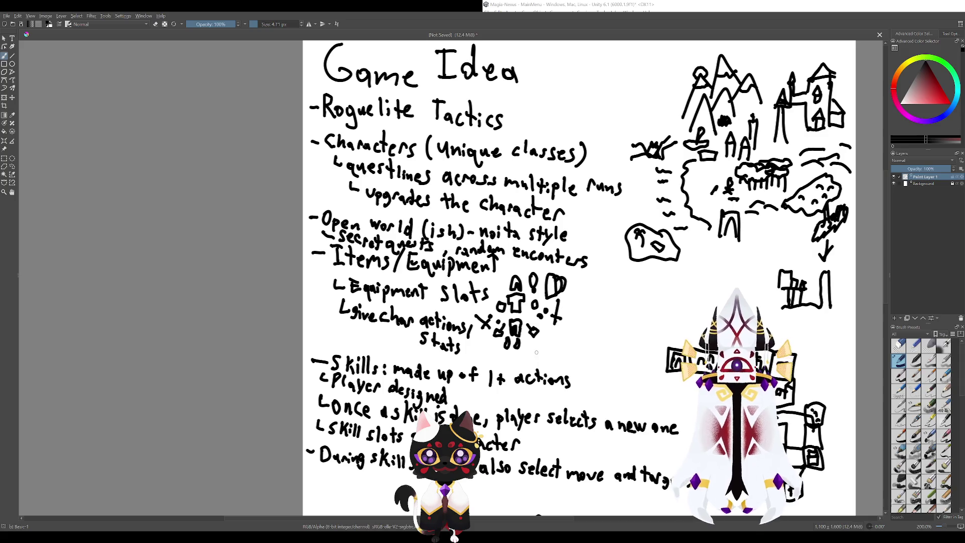
{"action": "scroll", "coordinate": [537, 353], "scroll_direction": "down", "scroll_amount": 2}
{"action": "scroll", "coordinate": [536, 321], "scroll_direction": "up", "scroll_amount": 5}
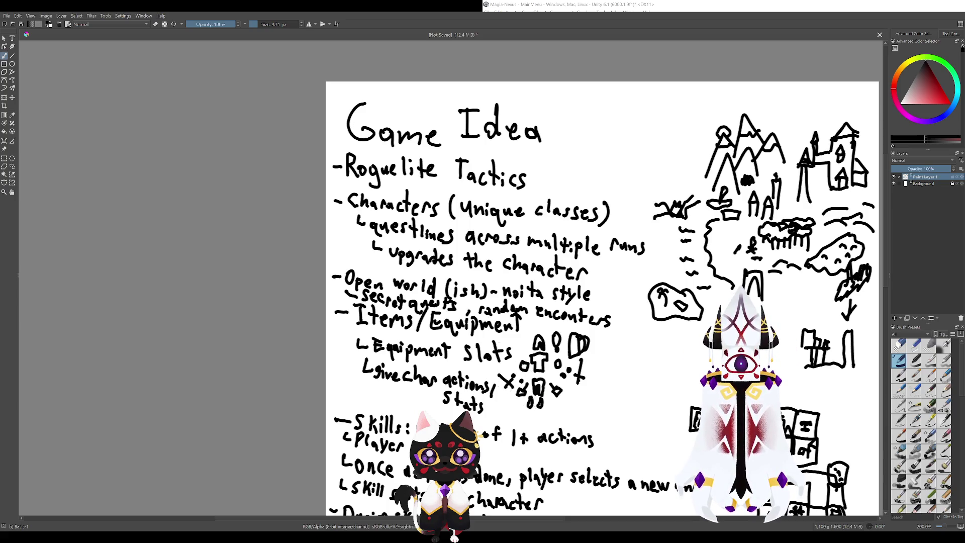
{"action": "scroll", "coordinate": [553, 320], "scroll_direction": "up", "scroll_amount": 3}
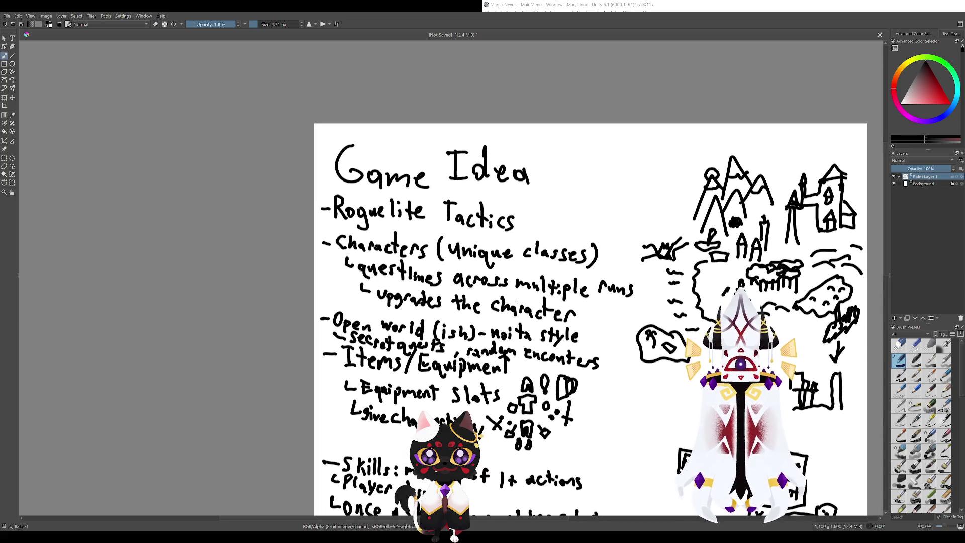
{"action": "scroll", "coordinate": [513, 331], "scroll_direction": "down", "scroll_amount": 5}
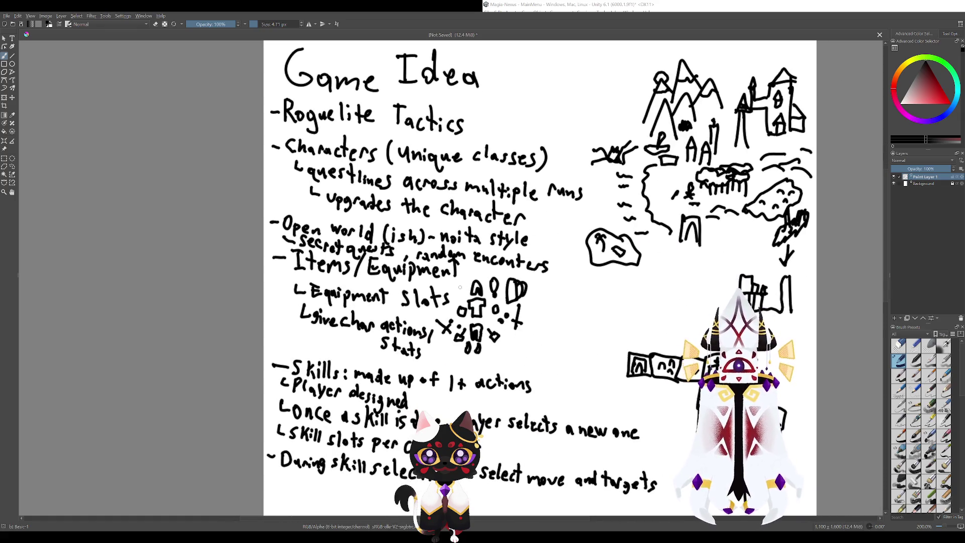
{"action": "mouse_move", "coordinate": [460, 286]}
{"action": "left_mouse_down"}
{"action": "mouse_move", "coordinate": [465, 296]}
{"action": "mouse_move", "coordinate": [462, 284]}
{"action": "left_mouse_up"}
{"action": "key", "text": "ctrl+z"}
{"action": "key", "text": "ctrl+z"}
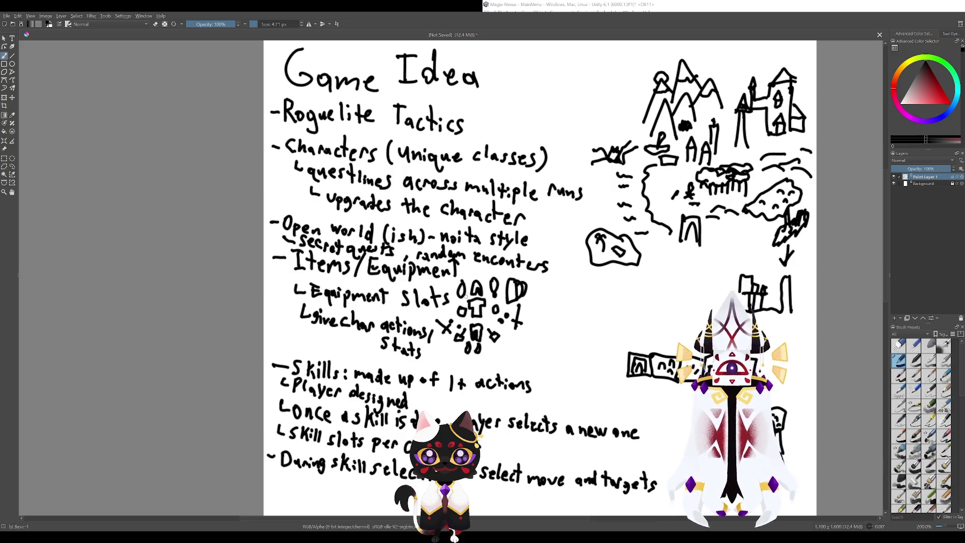
{"action": "key", "text": "ctrl+z"}
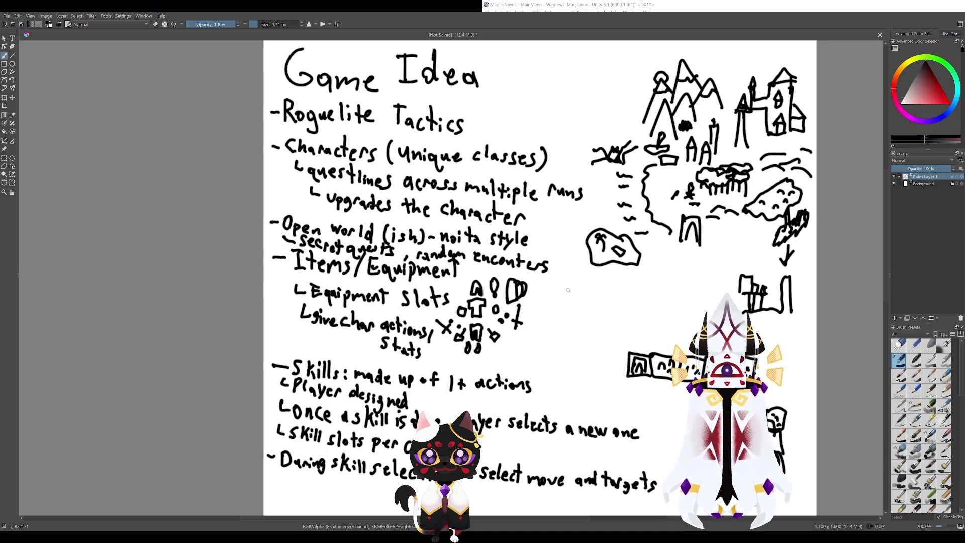
- Draw two small circles beside the helmet sketch, then undo them
{"action": "scroll", "coordinate": [569, 289], "scroll_direction": "right", "scroll_amount": 5}
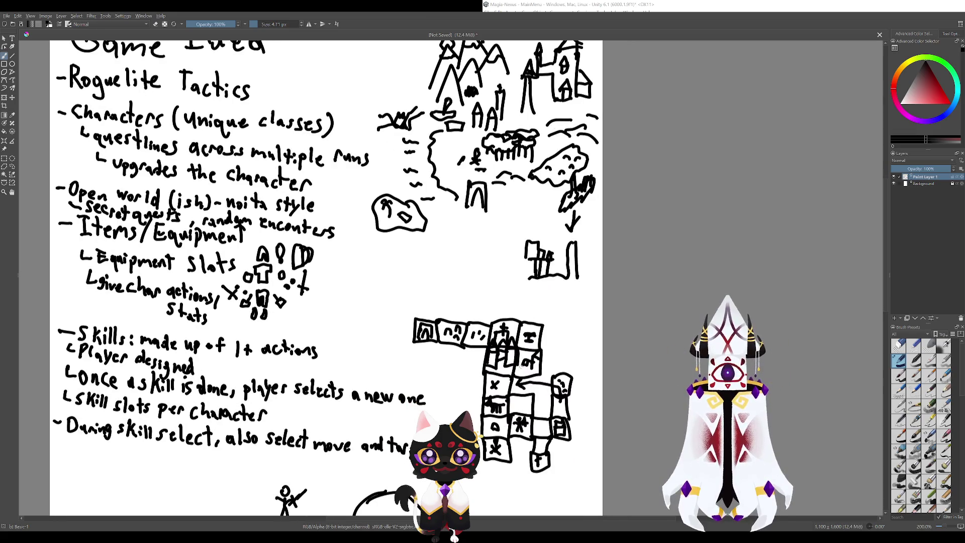
{"action": "scroll", "coordinate": [333, 277], "scroll_direction": "left", "scroll_amount": 3}
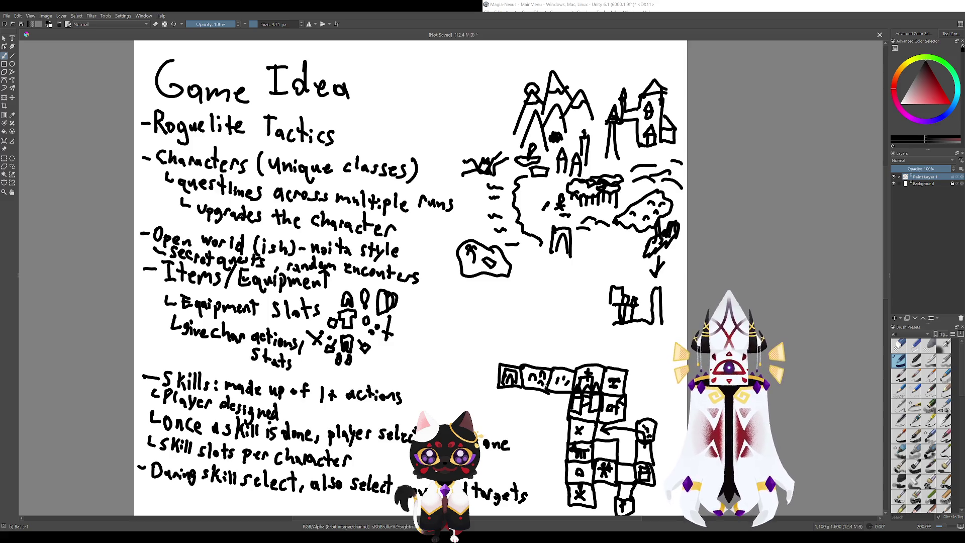
{"action": "scroll", "coordinate": [461, 301], "scroll_direction": "left", "scroll_amount": 4}
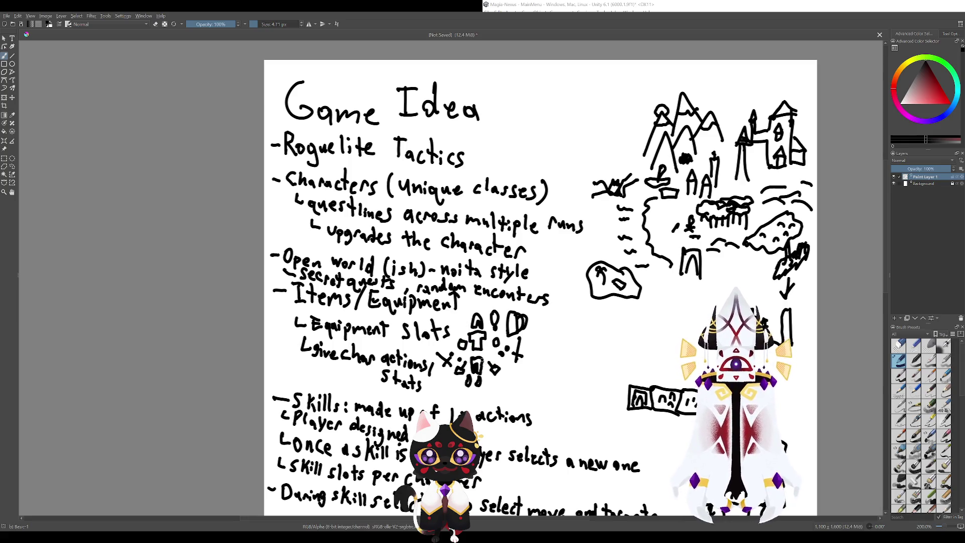
{"action": "left_click_drag", "start_coordinate": [466, 318], "coordinate": [457, 319]}
{"action": "key", "text": "ctrl+z"}
{"action": "key", "text": "ctrl+z"}
- Try circling the '1+' and '1+ actions' in the skills note, undoing both
{"action": "scroll", "coordinate": [502, 357], "scroll_direction": "down", "scroll_amount": 5}
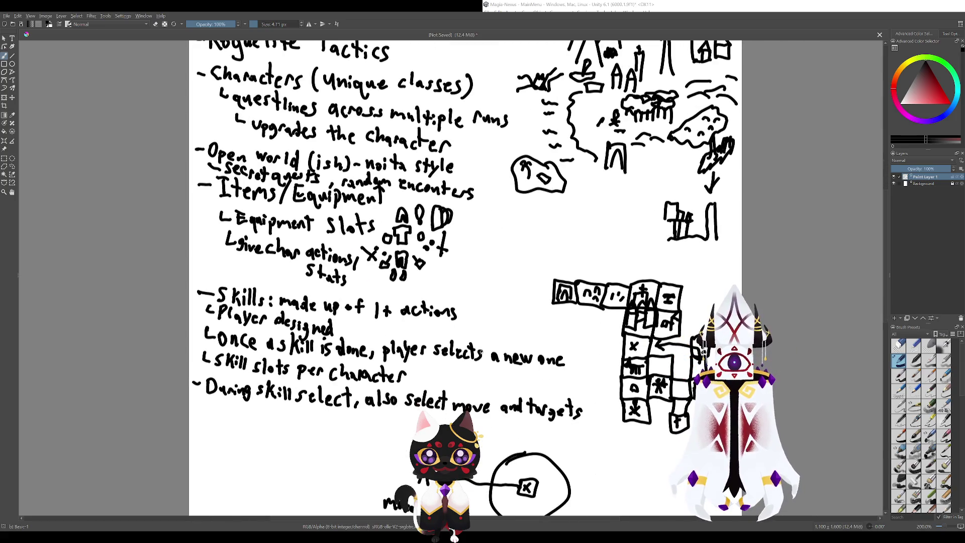
{"action": "scroll", "coordinate": [507, 416], "scroll_direction": "left", "scroll_amount": 4}
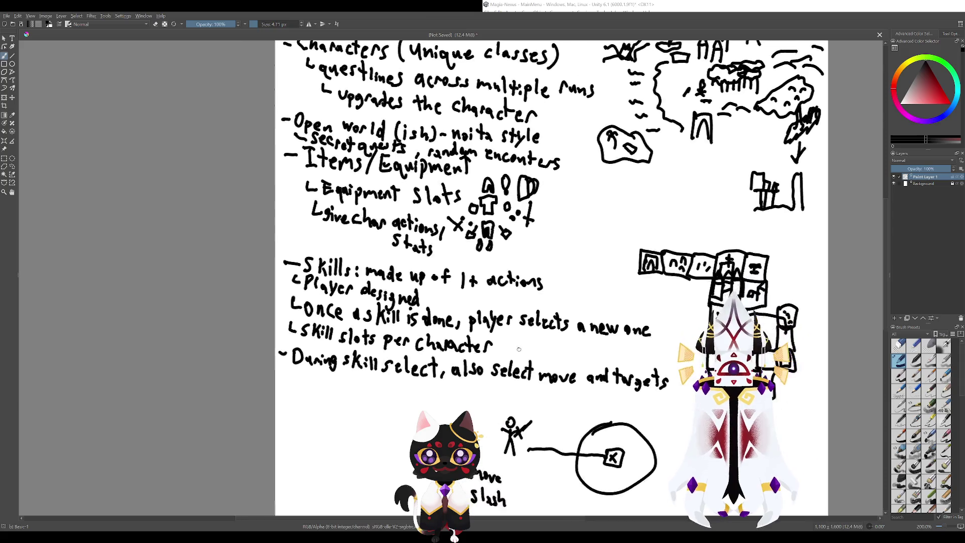
{"action": "scroll", "coordinate": [526, 402], "scroll_direction": "up", "scroll_amount": 3}
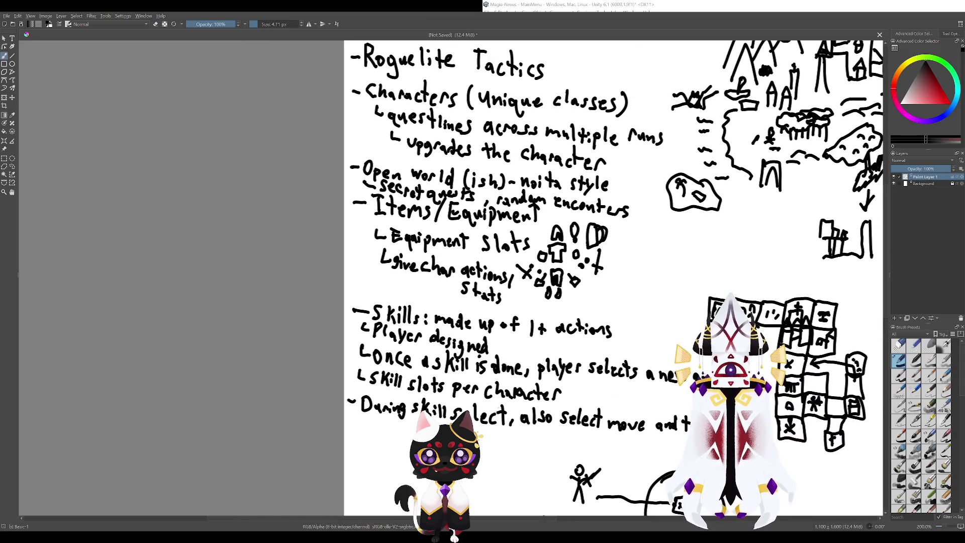
{"action": "scroll", "coordinate": [477, 389], "scroll_direction": "right", "scroll_amount": 3}
{"action": "scroll", "coordinate": [476, 389], "scroll_direction": "up", "scroll_amount": 3}
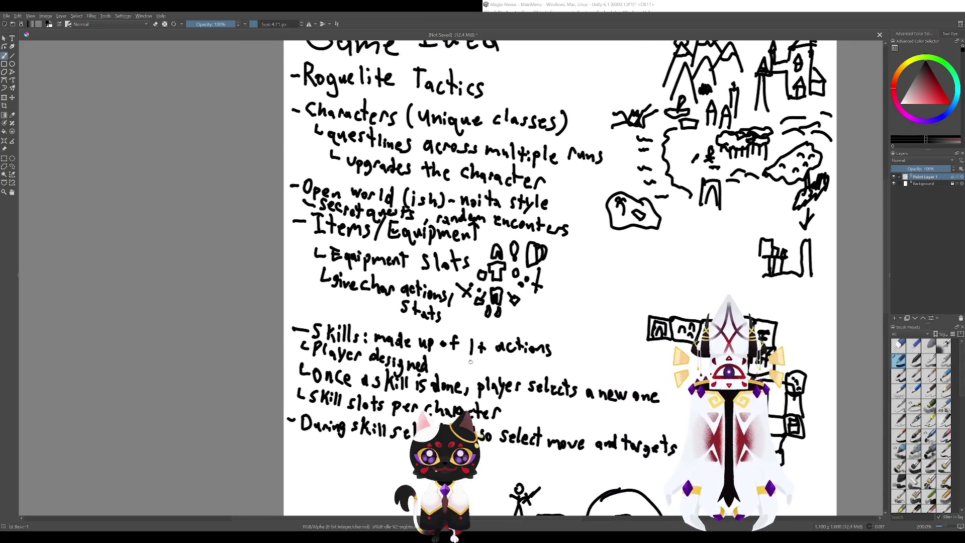
{"action": "scroll", "coordinate": [515, 307], "scroll_direction": "down", "scroll_amount": 4}
{"action": "scroll", "coordinate": [515, 308], "scroll_direction": "left", "scroll_amount": 3}
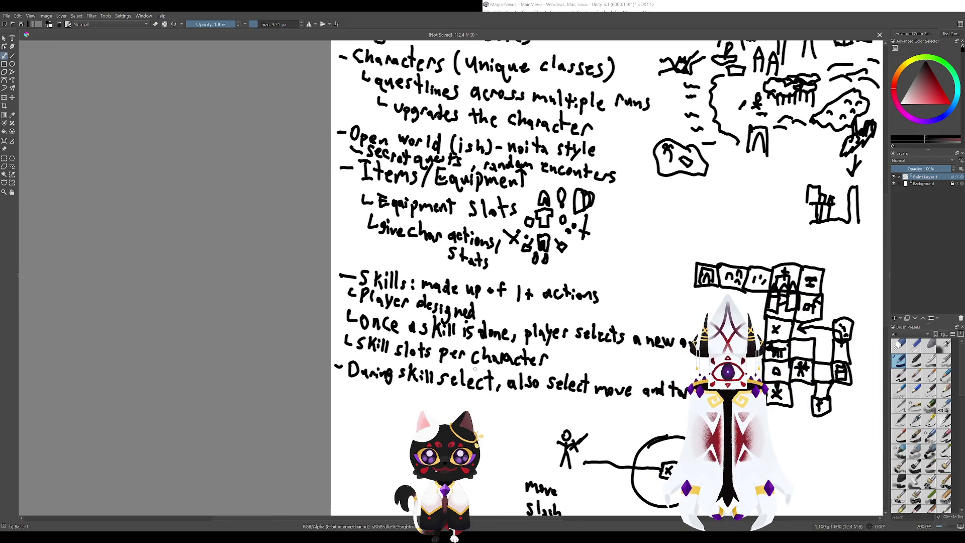
{"action": "scroll", "coordinate": [494, 341], "scroll_direction": "up", "scroll_amount": 3}
{"action": "scroll", "coordinate": [494, 341], "scroll_direction": "right", "scroll_amount": 1}
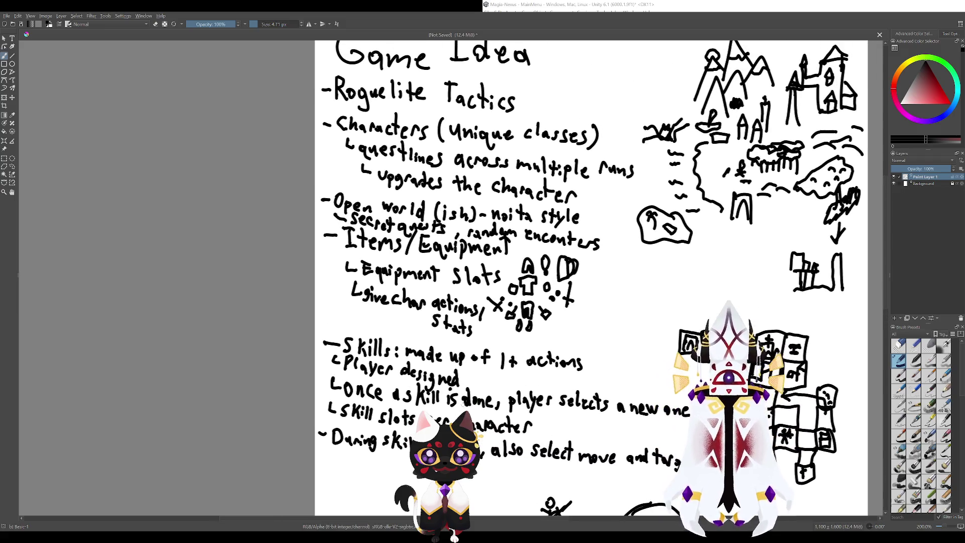
{"action": "mouse_move", "coordinate": [511, 347]}
{"action": "left_mouse_down"}
{"action": "mouse_move", "coordinate": [503, 352]}
{"action": "mouse_move", "coordinate": [523, 352]}
{"action": "left_mouse_up"}
{"action": "key", "text": "ctrl+z"}
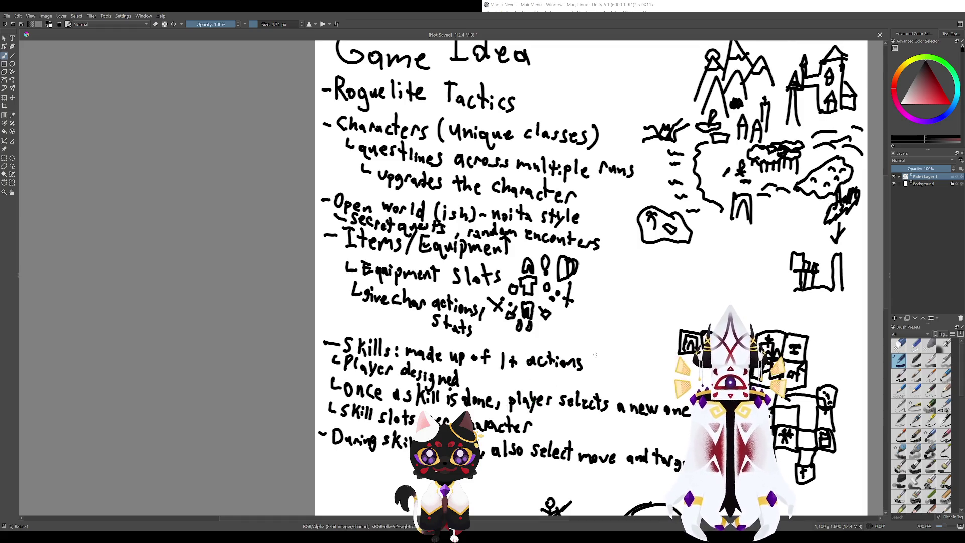
{"action": "left_click_drag", "start_coordinate": [595, 355], "coordinate": [598, 352]}
{"action": "key", "text": "ctrl+z"}
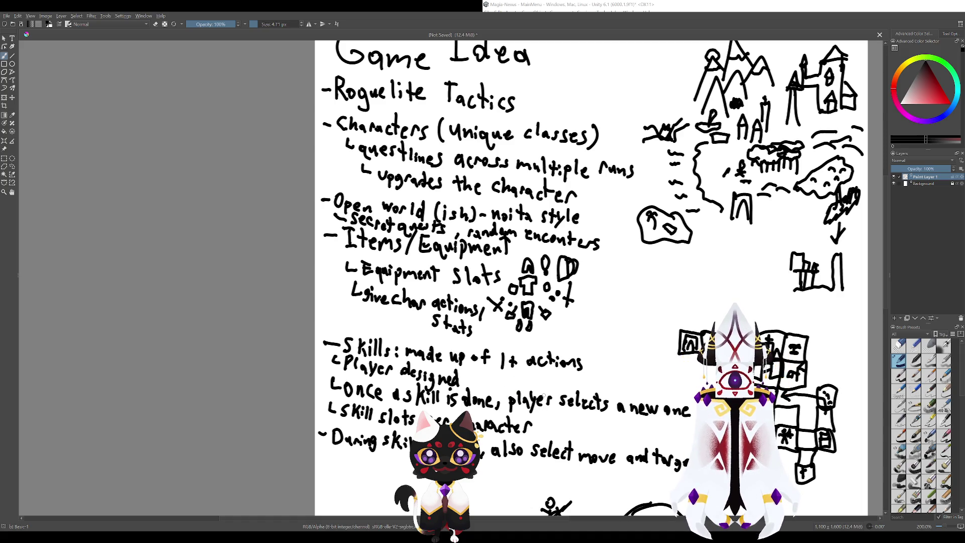
- Bring the stick figure and Move/Slash notes into view; circle the Move Slash label twice, undoing both
{"action": "mouse_move", "coordinate": [532, 358]}
{"action": "left_mouse_down"}
{"action": "mouse_move", "coordinate": [451, 305]}
{"action": "mouse_move", "coordinate": [532, 389]}
{"action": "mouse_move", "coordinate": [465, 272]}
{"action": "mouse_move", "coordinate": [518, 289]}
{"action": "mouse_move", "coordinate": [611, 377]}
{"action": "mouse_move", "coordinate": [479, 230]}
{"action": "left_mouse_up"}
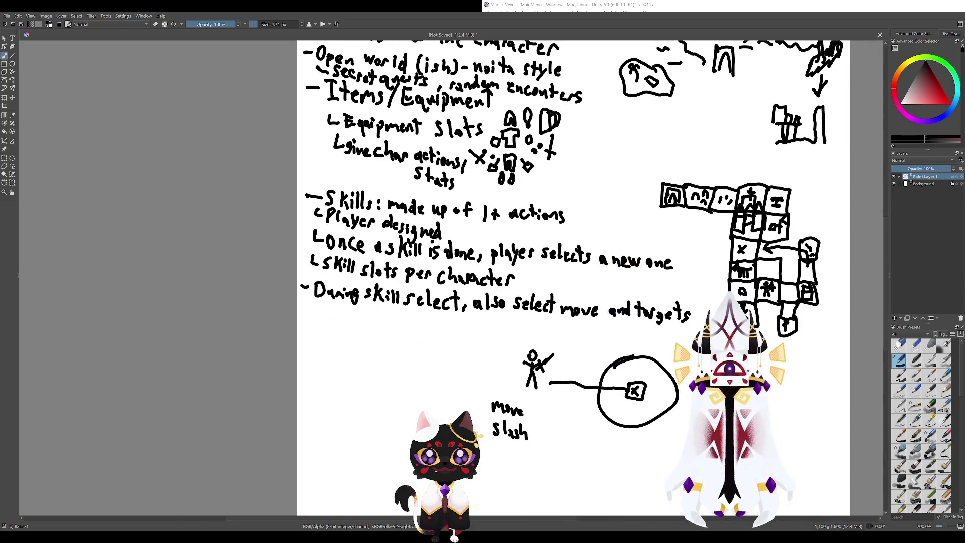
{"action": "mouse_move", "coordinate": [336, 214]}
{"action": "left_mouse_down"}
{"action": "mouse_move", "coordinate": [399, 330]}
{"action": "mouse_move", "coordinate": [456, 343]}
{"action": "left_mouse_up"}
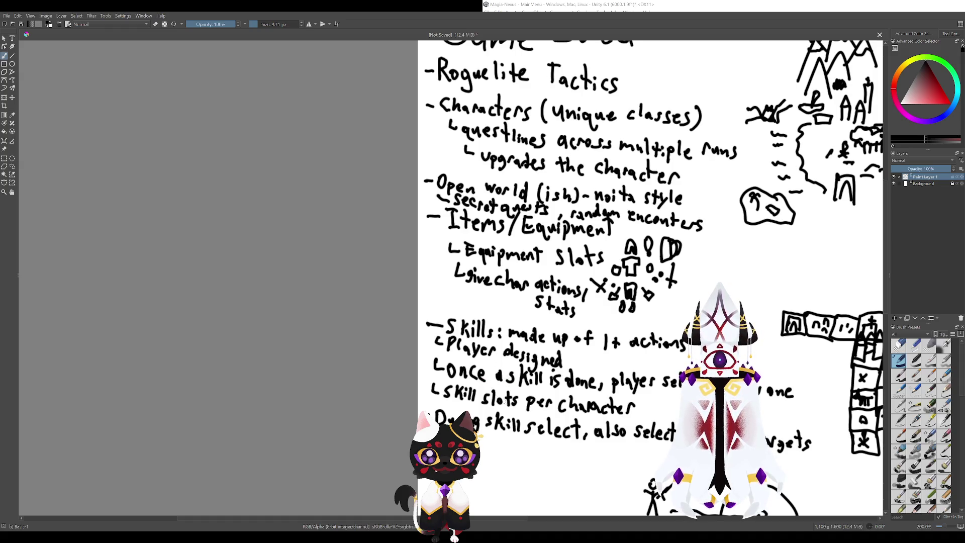
{"action": "left_click_drag", "start_coordinate": [504, 400], "coordinate": [449, 373]}
{"action": "left_click_drag", "start_coordinate": [637, 439], "coordinate": [549, 346]}
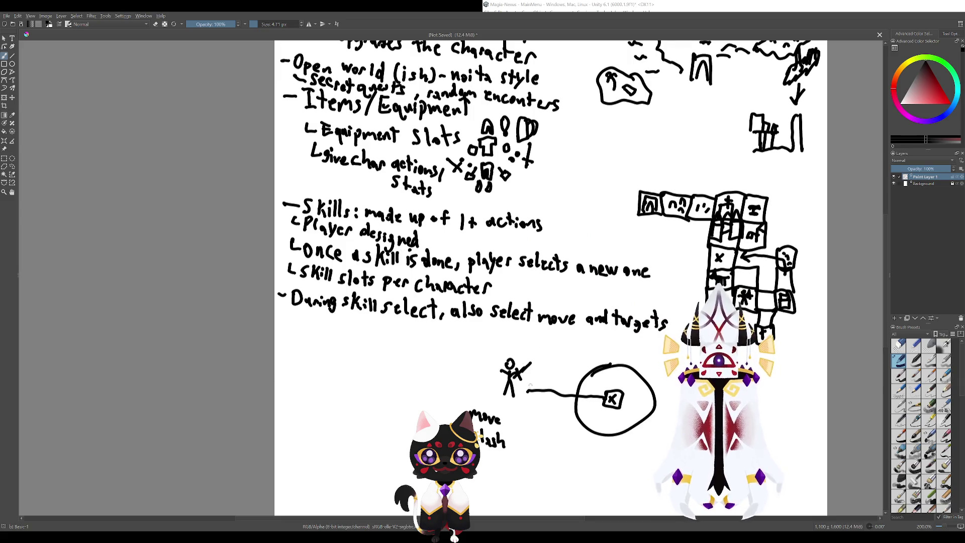
{"action": "mouse_move", "coordinate": [531, 385]}
{"action": "left_mouse_down"}
{"action": "mouse_move", "coordinate": [476, 334]}
{"action": "mouse_move", "coordinate": [431, 314]}
{"action": "left_mouse_up"}
{"action": "scroll", "coordinate": [394, 284], "scroll_direction": "down", "scroll_amount": 2}
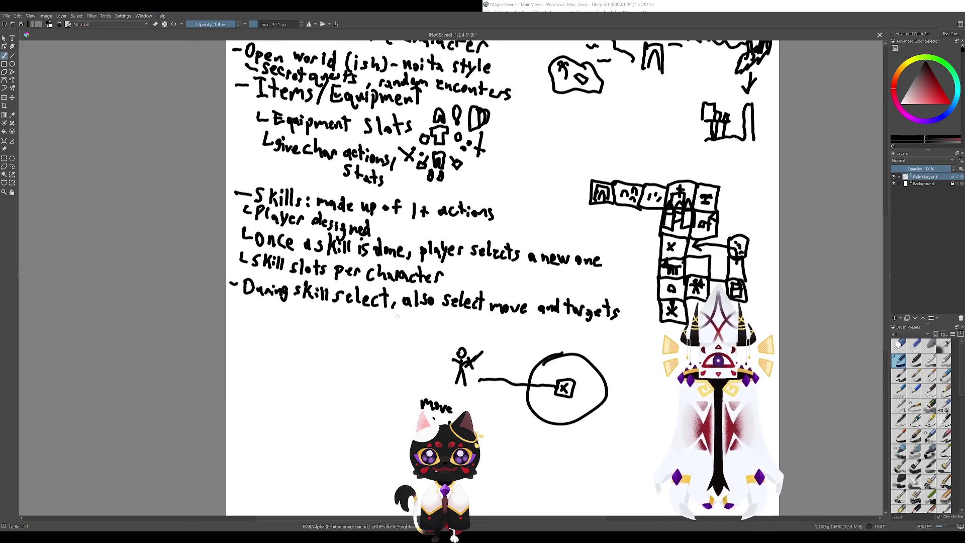
{"action": "scroll", "coordinate": [409, 338], "scroll_direction": "up", "scroll_amount": 2}
{"action": "mouse_move", "coordinate": [394, 332]}
{"action": "left_mouse_down"}
{"action": "mouse_move", "coordinate": [402, 313]}
{"action": "mouse_move", "coordinate": [381, 327]}
{"action": "mouse_move", "coordinate": [437, 352]}
{"action": "mouse_move", "coordinate": [381, 328]}
{"action": "left_mouse_up"}
{"action": "key", "text": "ctrl+z"}
{"action": "key", "text": "ctrl+z"}
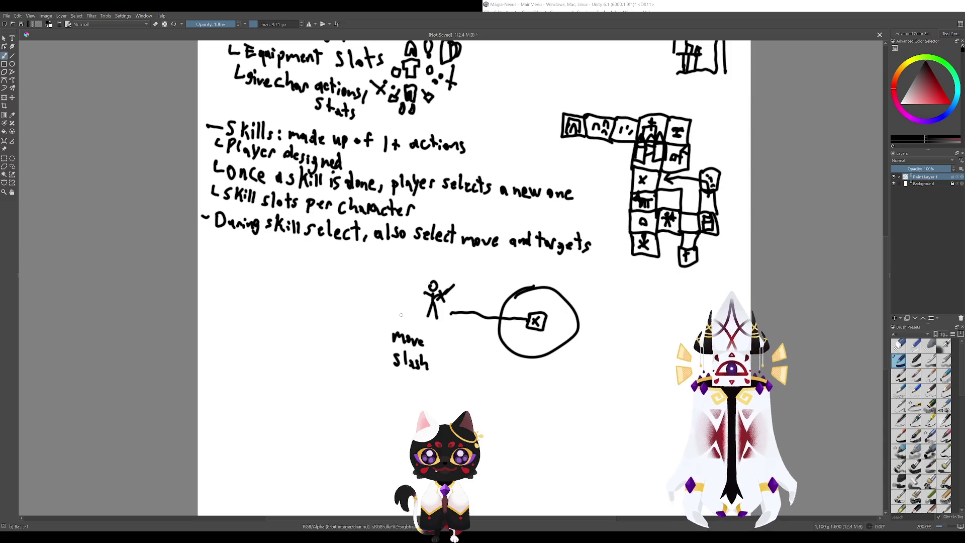
{"action": "mouse_move", "coordinate": [402, 315]}
{"action": "left_mouse_down"}
{"action": "mouse_move", "coordinate": [412, 317]}
{"action": "mouse_move", "coordinate": [408, 349]}
{"action": "left_mouse_up"}
{"action": "key", "text": "ctrl+z"}
{"action": "key", "text": "ctrl+z"}
- Retrace the figure-to-circle line, then undo the big loop and the X-box scribble
{"action": "key", "text": "ctrl+z"}
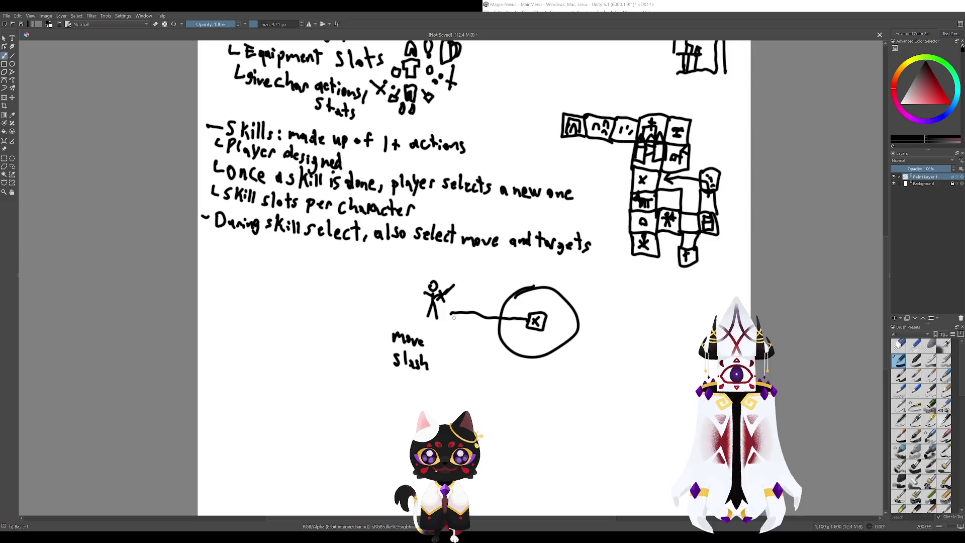
{"action": "mouse_move", "coordinate": [450, 314]}
{"action": "left_mouse_down"}
{"action": "mouse_move", "coordinate": [512, 324]}
{"action": "mouse_move", "coordinate": [501, 265]}
{"action": "mouse_move", "coordinate": [352, 377]}
{"action": "mouse_move", "coordinate": [576, 296]}
{"action": "left_mouse_up"}
{"action": "key", "text": "ctrl+z"}
{"action": "key", "text": "ctrl+z"}
{"action": "mouse_move", "coordinate": [497, 262]}
{"action": "left_mouse_down"}
{"action": "mouse_move", "coordinate": [377, 406]}
{"action": "mouse_move", "coordinate": [432, 260]}
{"action": "mouse_move", "coordinate": [415, 279]}
{"action": "left_mouse_up"}
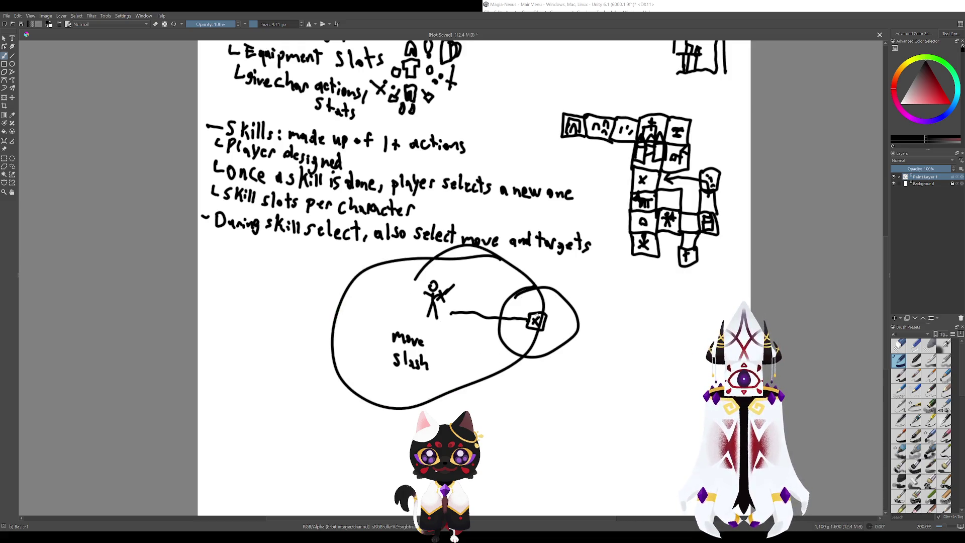
{"action": "left_click_drag", "start_coordinate": [536, 319], "coordinate": [533, 326]}
{"action": "key", "text": "ctrl+z"}
{"action": "key", "text": "ctrl+z"}
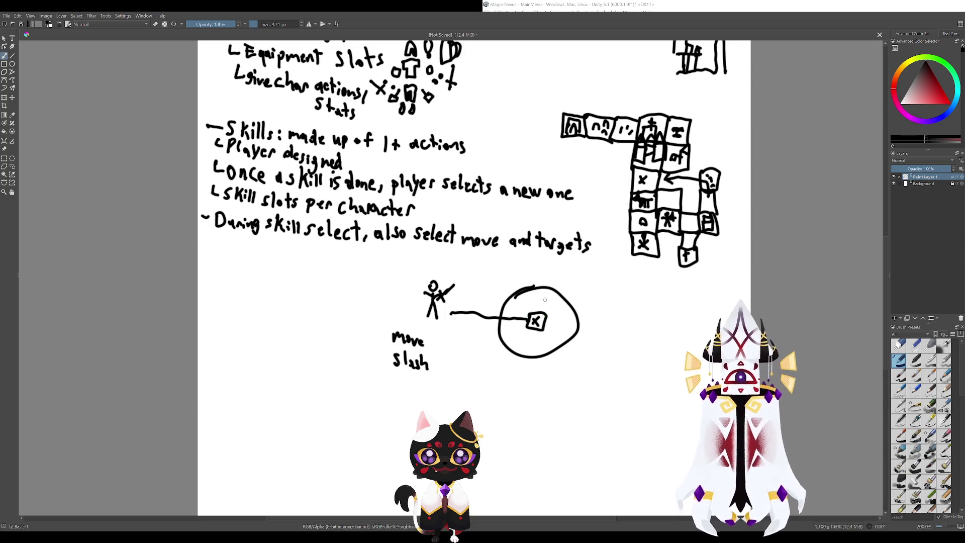
- Draw a small stick figure atop the circle with a curved stroke, undoing the surrounding loops
{"action": "mouse_move", "coordinate": [549, 291]}
{"action": "left_mouse_down"}
{"action": "mouse_move", "coordinate": [548, 276]}
{"action": "mouse_move", "coordinate": [552, 285]}
{"action": "left_mouse_up"}
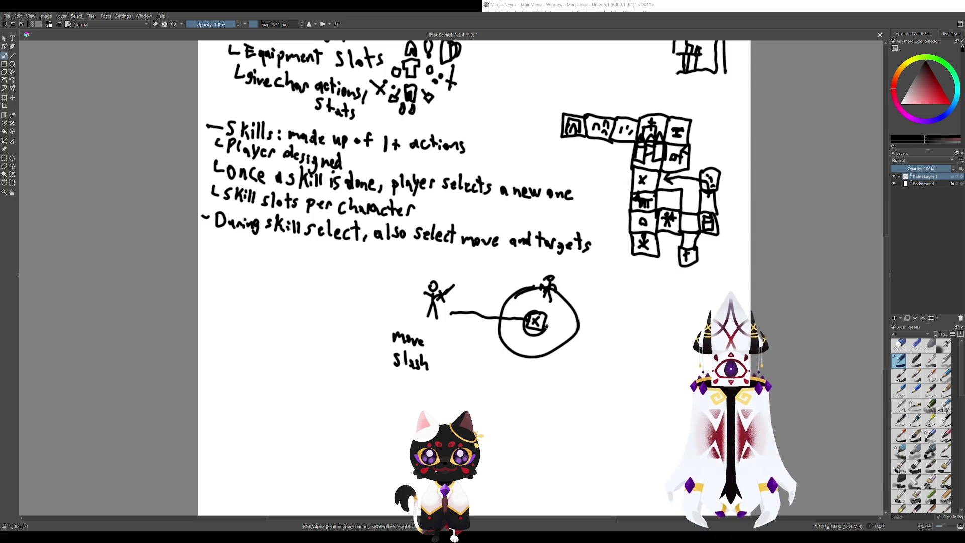
{"action": "left_click_drag", "start_coordinate": [536, 299], "coordinate": [547, 300]}
{"action": "key", "text": "ctrl+z"}
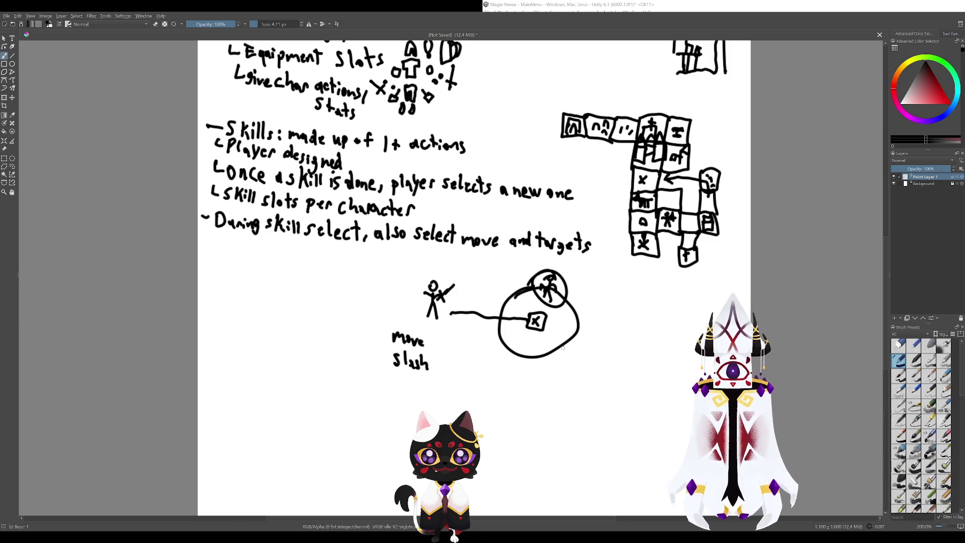
{"action": "left_click_drag", "start_coordinate": [546, 285], "coordinate": [504, 302]}
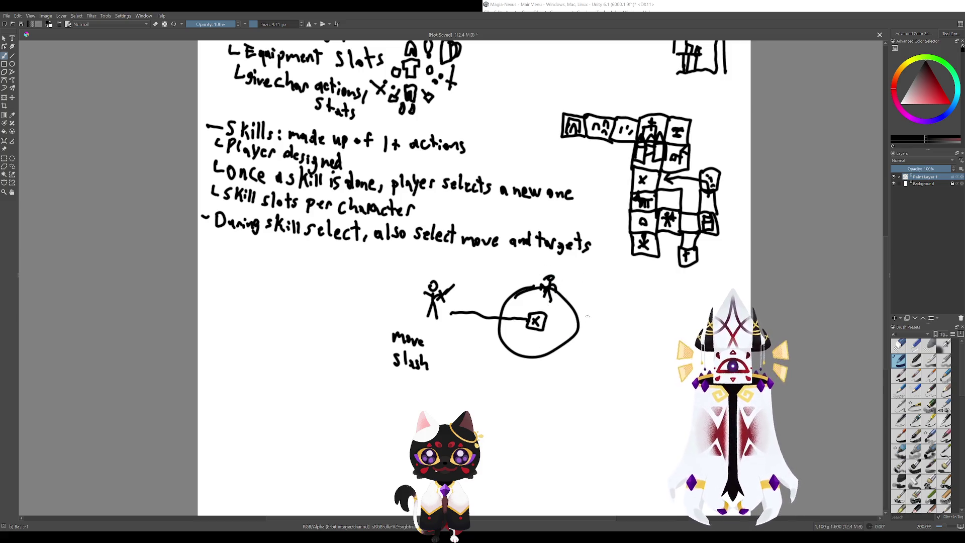
{"action": "mouse_move", "coordinate": [452, 298]}
{"action": "left_mouse_down"}
{"action": "mouse_move", "coordinate": [507, 330]}
{"action": "mouse_move", "coordinate": [475, 324]}
{"action": "mouse_move", "coordinate": [506, 355]}
{"action": "left_mouse_up"}
{"action": "key", "text": "ctrl+z"}
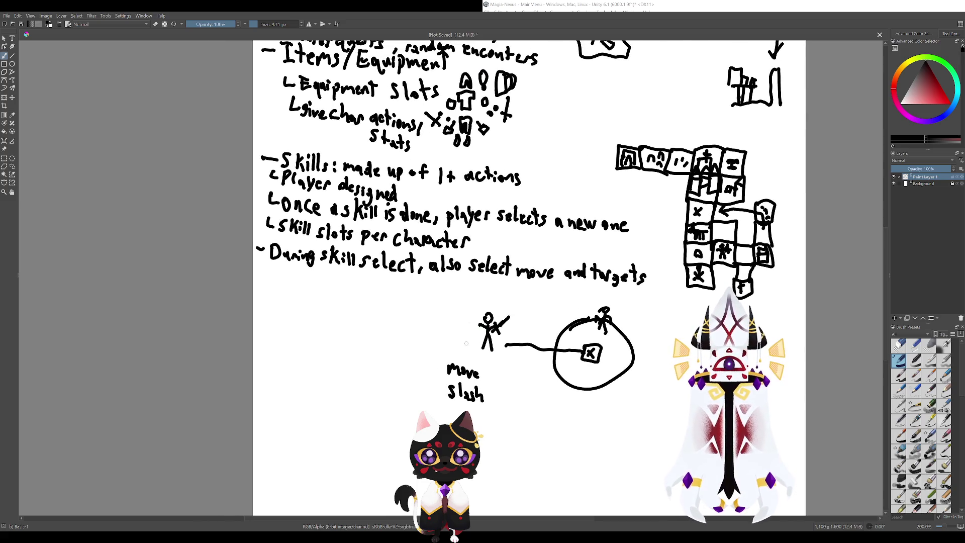
- Sketch marks beneath the hooded stick figure, undoing stray strokes and redoing the filled diamond as outline
{"action": "mouse_move", "coordinate": [472, 321]}
{"action": "left_mouse_down"}
{"action": "mouse_move", "coordinate": [412, 334]}
{"action": "mouse_move", "coordinate": [418, 347]}
{"action": "mouse_move", "coordinate": [414, 317]}
{"action": "mouse_move", "coordinate": [422, 330]}
{"action": "left_mouse_up"}
{"action": "key", "text": "ctrl+z"}
{"action": "key", "text": "ctrl+z"}
{"action": "mouse_move", "coordinate": [415, 327]}
{"action": "left_mouse_down"}
{"action": "mouse_move", "coordinate": [406, 338]}
{"action": "mouse_move", "coordinate": [431, 321]}
{"action": "mouse_move", "coordinate": [411, 302]}
{"action": "mouse_move", "coordinate": [416, 312]}
{"action": "left_mouse_up"}
{"action": "key", "text": "ctrl+z"}
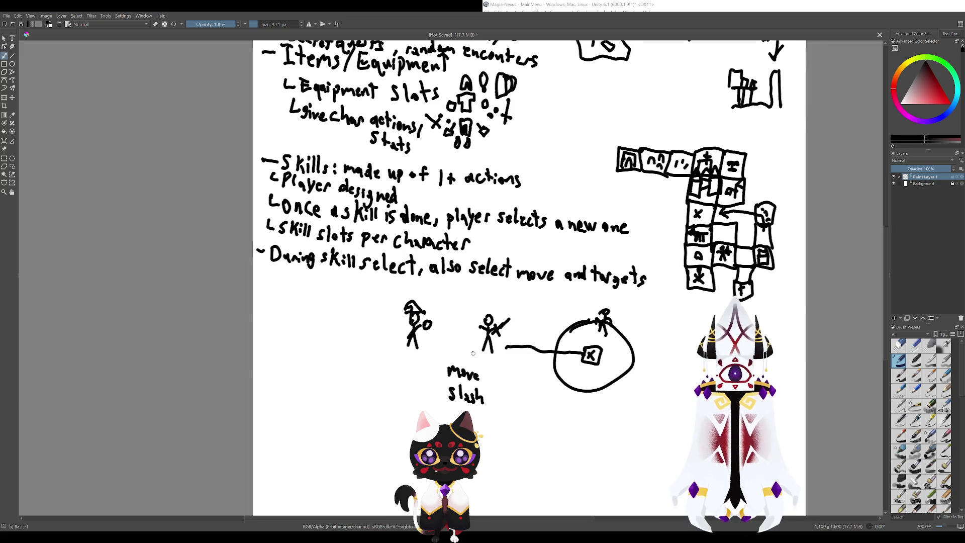
{"action": "mouse_move", "coordinate": [447, 363]}
{"action": "left_mouse_down"}
{"action": "mouse_move", "coordinate": [471, 396]}
{"action": "mouse_move", "coordinate": [487, 337]}
{"action": "mouse_move", "coordinate": [524, 350]}
{"action": "mouse_move", "coordinate": [485, 358]}
{"action": "mouse_move", "coordinate": [495, 355]}
{"action": "mouse_move", "coordinate": [485, 375]}
{"action": "mouse_move", "coordinate": [494, 383]}
{"action": "mouse_move", "coordinate": [511, 354]}
{"action": "mouse_move", "coordinate": [508, 379]}
{"action": "mouse_move", "coordinate": [485, 377]}
{"action": "mouse_move", "coordinate": [487, 355]}
{"action": "mouse_move", "coordinate": [504, 403]}
{"action": "left_mouse_up"}
{"action": "key", "text": "ctrl+z"}
{"action": "key", "text": "ctrl+z"}
{"action": "key", "text": "ctrl+z"}
{"action": "key", "text": "ctrl+z"}
{"action": "key", "text": "ctrl+z"}
{"action": "key", "text": "ctrl+z"}
{"action": "key", "text": "ctrl+z"}
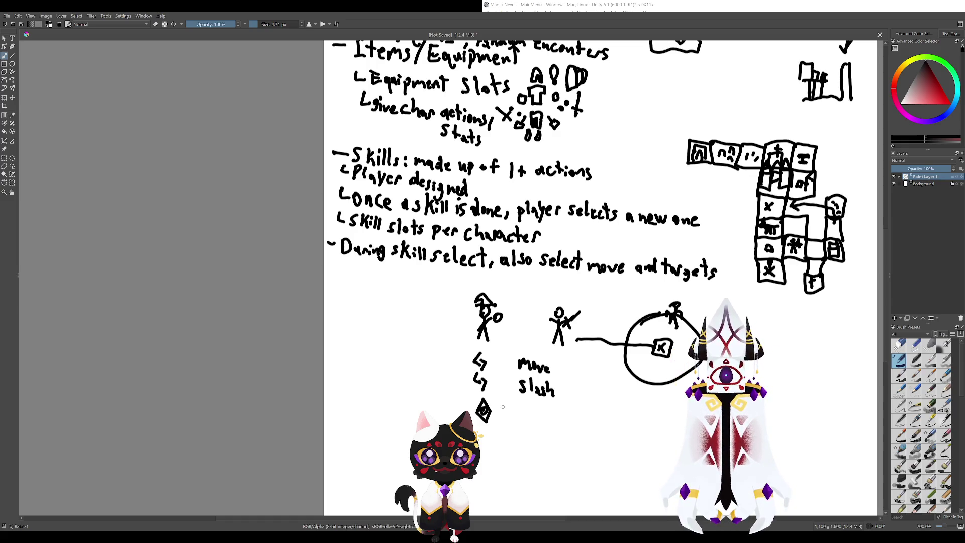
{"action": "mouse_move", "coordinate": [537, 405]}
{"action": "left_mouse_down"}
{"action": "mouse_move", "coordinate": [459, 348]}
{"action": "mouse_move", "coordinate": [470, 354]}
{"action": "left_mouse_up"}
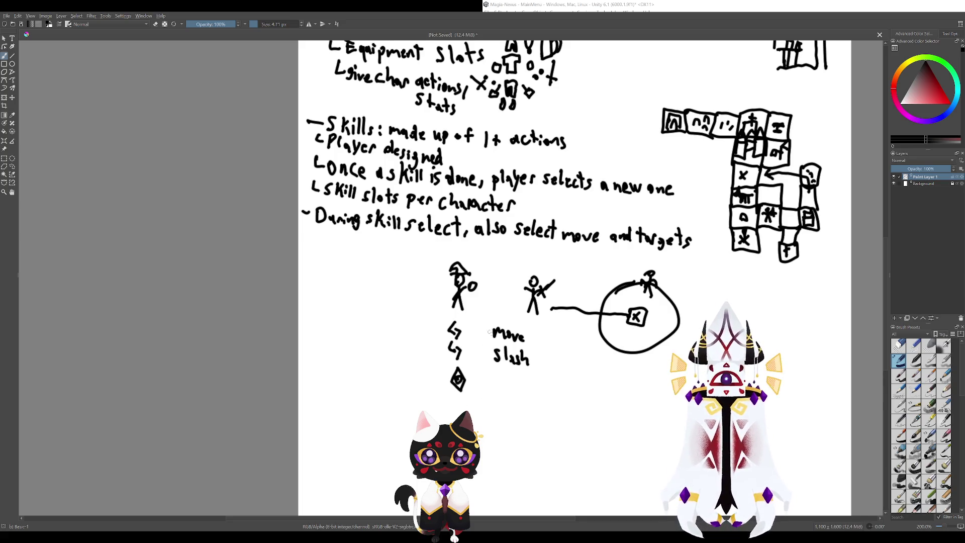
{"action": "mouse_move", "coordinate": [755, 192]}
{"action": "left_mouse_down"}
{"action": "mouse_move", "coordinate": [729, 230]}
{"action": "mouse_move", "coordinate": [589, 323]}
{"action": "mouse_move", "coordinate": [539, 376]}
{"action": "left_mouse_up"}
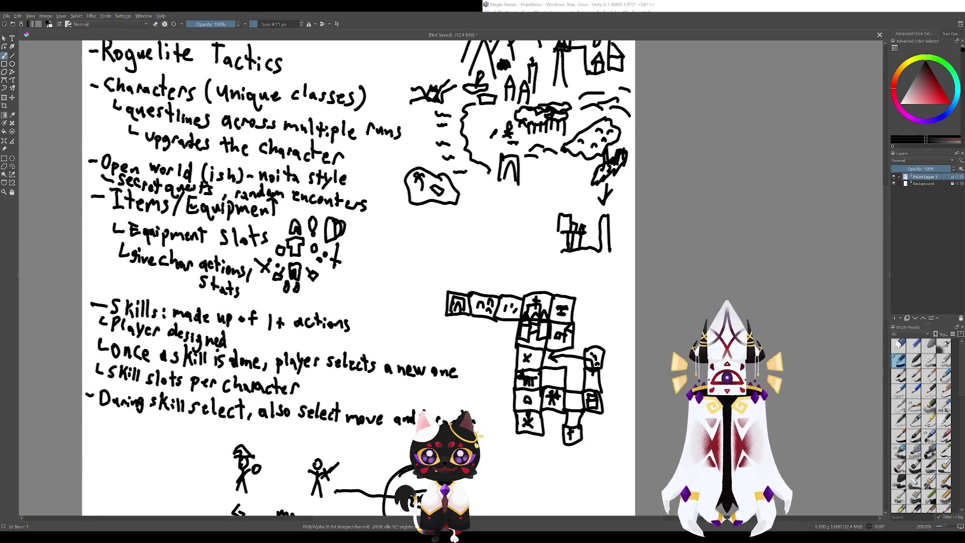
{"action": "mouse_move", "coordinate": [464, 345]}
{"action": "left_mouse_down"}
{"action": "mouse_move", "coordinate": [434, 300]}
{"action": "mouse_move", "coordinate": [434, 250]}
{"action": "mouse_move", "coordinate": [422, 336]}
{"action": "left_mouse_up"}
{"action": "mouse_move", "coordinate": [396, 266]}
{"action": "left_mouse_down"}
{"action": "mouse_move", "coordinate": [498, 347]}
{"action": "mouse_move", "coordinate": [483, 283]}
{"action": "mouse_move", "coordinate": [452, 411]}
{"action": "mouse_move", "coordinate": [461, 361]}
{"action": "mouse_move", "coordinate": [568, 426]}
{"action": "left_mouse_up"}
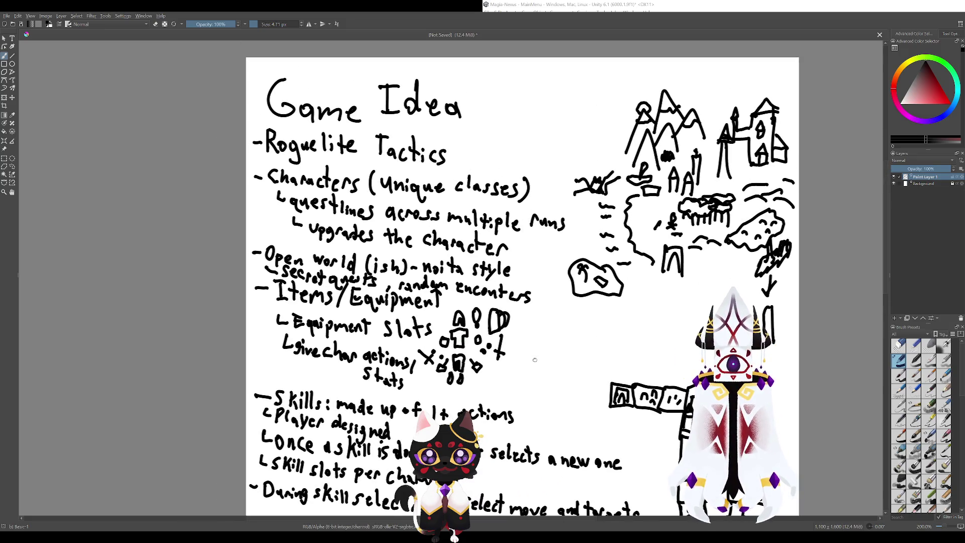
{"action": "mouse_move", "coordinate": [535, 360]}
{"action": "left_mouse_down"}
{"action": "mouse_move", "coordinate": [593, 359]}
{"action": "mouse_move", "coordinate": [537, 305]}
{"action": "mouse_move", "coordinate": [568, 170]}
{"action": "left_mouse_up"}
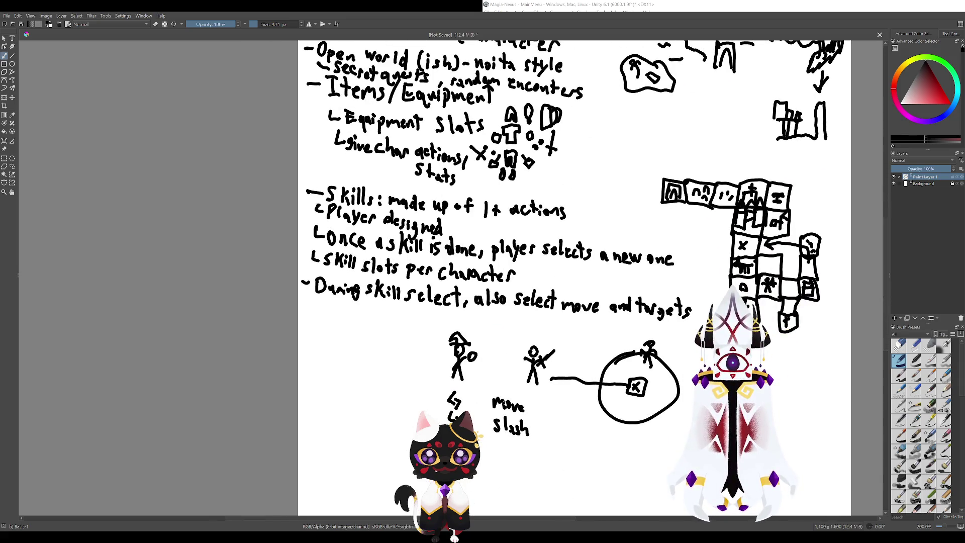
{"action": "left_click_drag", "start_coordinate": [500, 413], "coordinate": [549, 385]}
{"action": "left_click_drag", "start_coordinate": [537, 321], "coordinate": [487, 250]}
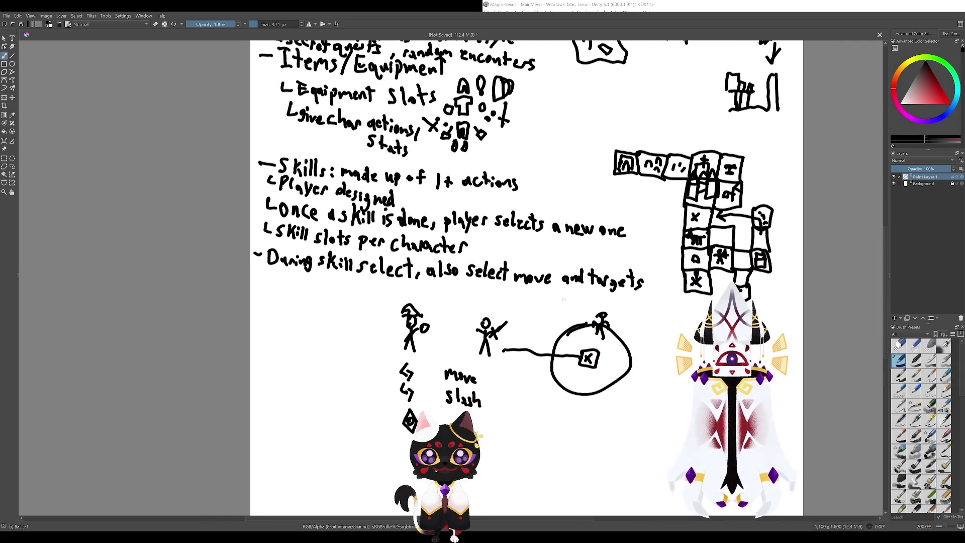
{"action": "mouse_move", "coordinate": [507, 347]}
{"action": "left_mouse_down"}
{"action": "mouse_move", "coordinate": [573, 333]}
{"action": "mouse_move", "coordinate": [595, 314]}
{"action": "left_mouse_up"}
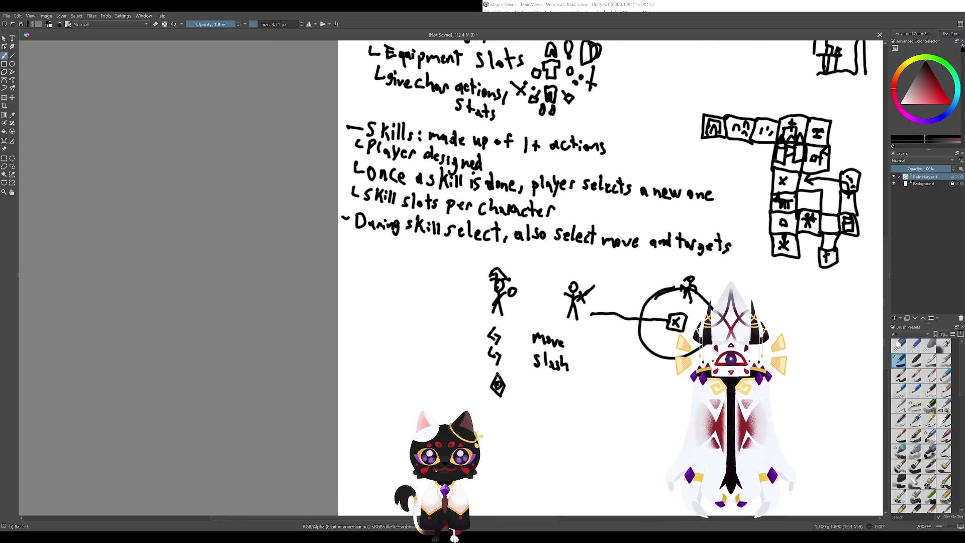
{"action": "mouse_move", "coordinate": [495, 370]}
{"action": "left_mouse_down"}
{"action": "mouse_move", "coordinate": [499, 378]}
{"action": "mouse_move", "coordinate": [489, 374]}
{"action": "left_mouse_up"}
{"action": "key", "text": "ctrl+z"}
{"action": "key", "text": "ctrl+z"}
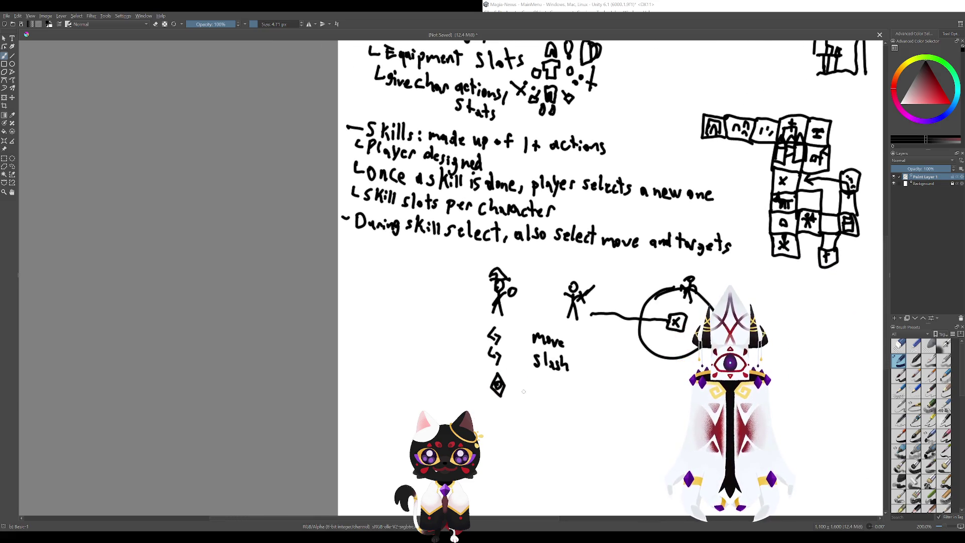
{"action": "left_click_drag", "start_coordinate": [502, 318], "coordinate": [498, 348]}
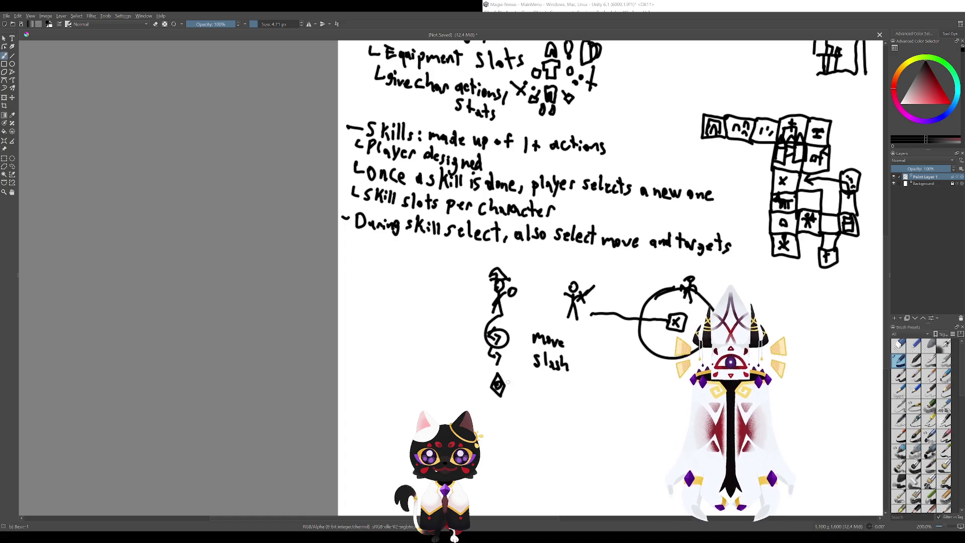
{"action": "key", "text": "ctrl+z"}
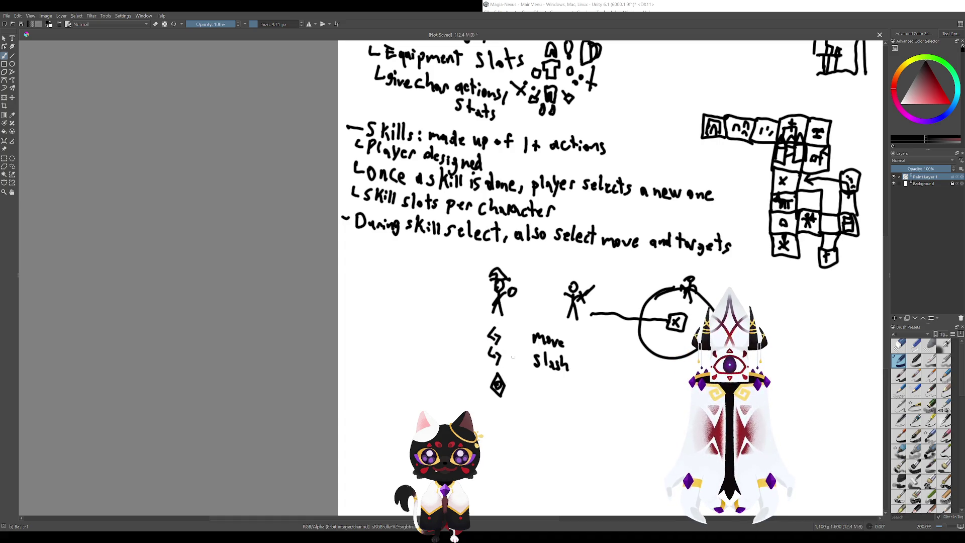
{"action": "left_click_drag", "start_coordinate": [514, 358], "coordinate": [484, 371]}
{"action": "left_click_drag", "start_coordinate": [493, 324], "coordinate": [427, 362]}
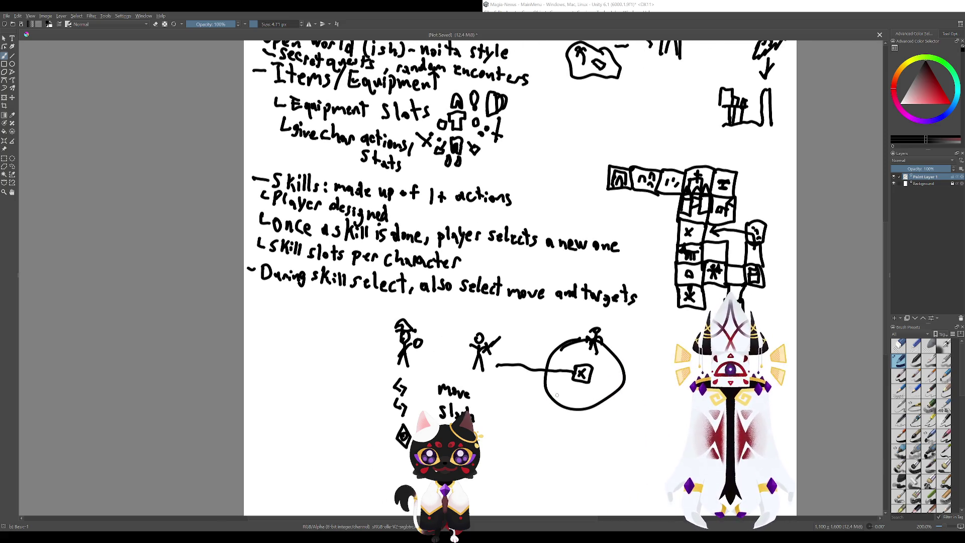
{"action": "mouse_move", "coordinate": [559, 395]}
{"action": "left_mouse_down"}
{"action": "mouse_move", "coordinate": [603, 427]}
{"action": "mouse_move", "coordinate": [525, 323]}
{"action": "mouse_move", "coordinate": [540, 366]}
{"action": "mouse_move", "coordinate": [497, 376]}
{"action": "mouse_move", "coordinate": [537, 428]}
{"action": "left_mouse_up"}
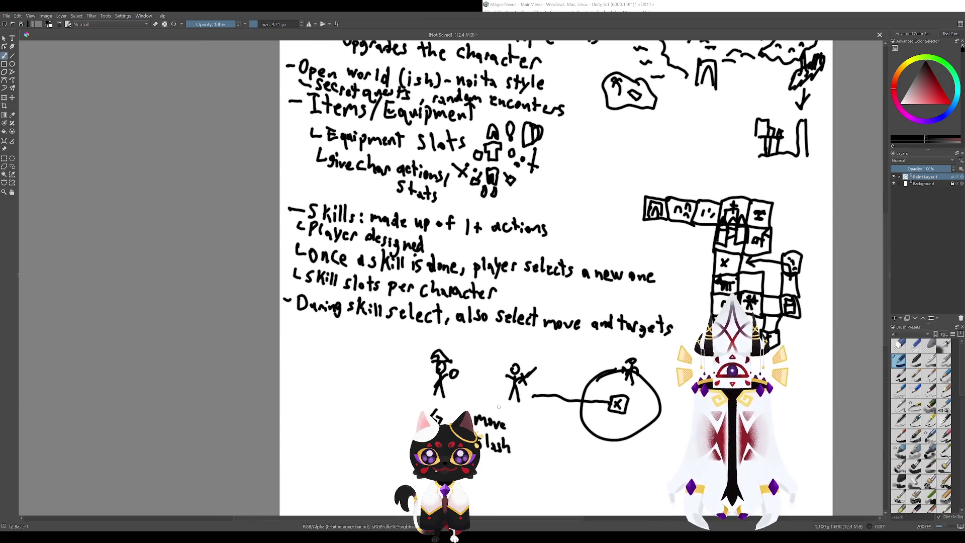
{"action": "mouse_move", "coordinate": [499, 418]}
{"action": "left_mouse_down"}
{"action": "mouse_move", "coordinate": [550, 315]}
{"action": "mouse_move", "coordinate": [509, 346]}
{"action": "left_mouse_up"}
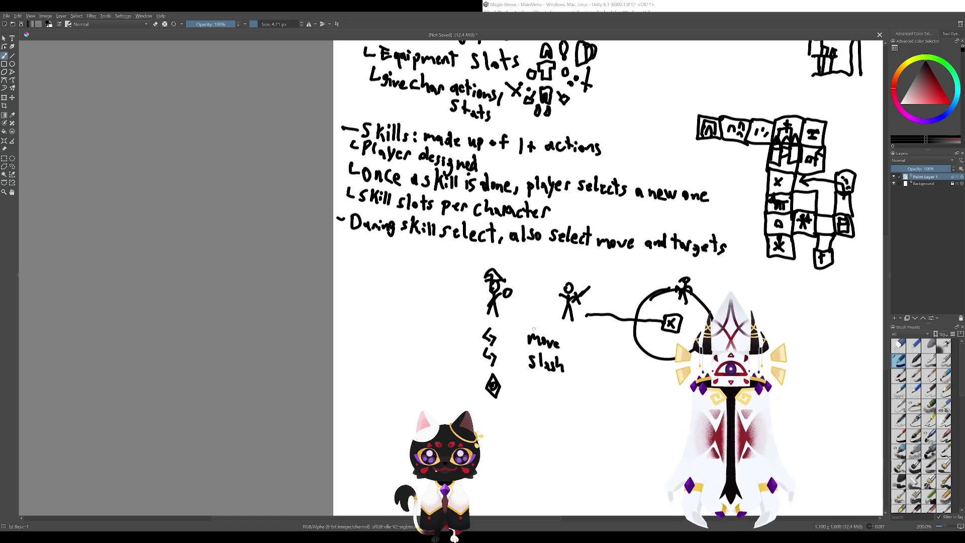
{"action": "mouse_move", "coordinate": [499, 339]}
{"action": "left_mouse_down"}
{"action": "mouse_move", "coordinate": [523, 352]}
{"action": "mouse_move", "coordinate": [491, 327]}
{"action": "mouse_move", "coordinate": [508, 347]}
{"action": "mouse_move", "coordinate": [478, 344]}
{"action": "mouse_move", "coordinate": [485, 405]}
{"action": "left_mouse_up"}
{"action": "key", "text": "ctrl+z"}
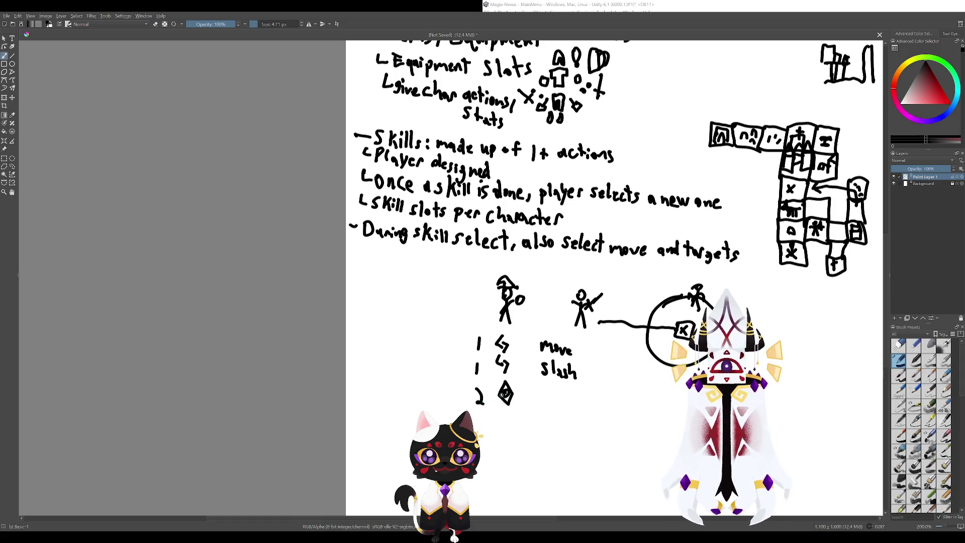
- Write 2 beside the diamond and 0.5 before Slash, redrawing the misshapen strokes
{"action": "left_click_drag", "start_coordinate": [533, 294], "coordinate": [492, 311]}
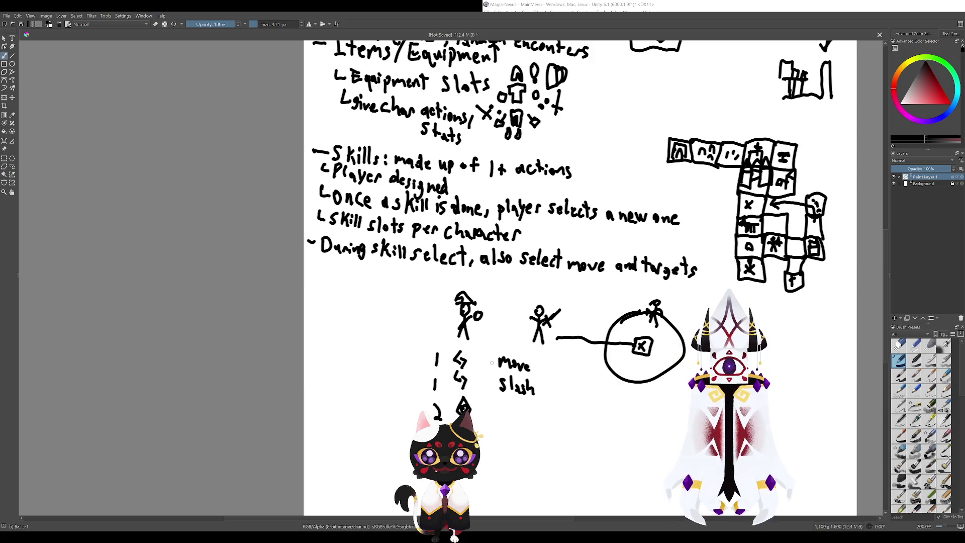
{"action": "mouse_move", "coordinate": [482, 363]}
{"action": "left_mouse_down"}
{"action": "mouse_move", "coordinate": [494, 360]}
{"action": "mouse_move", "coordinate": [517, 387]}
{"action": "mouse_move", "coordinate": [526, 382]}
{"action": "mouse_move", "coordinate": [502, 367]}
{"action": "mouse_move", "coordinate": [513, 380]}
{"action": "left_mouse_up"}
{"action": "key", "text": "ctrl+z"}
{"action": "left_click", "coordinate": [510, 377]}
{"action": "key", "text": "ctrl+z"}
{"action": "key", "text": "ctrl+z"}
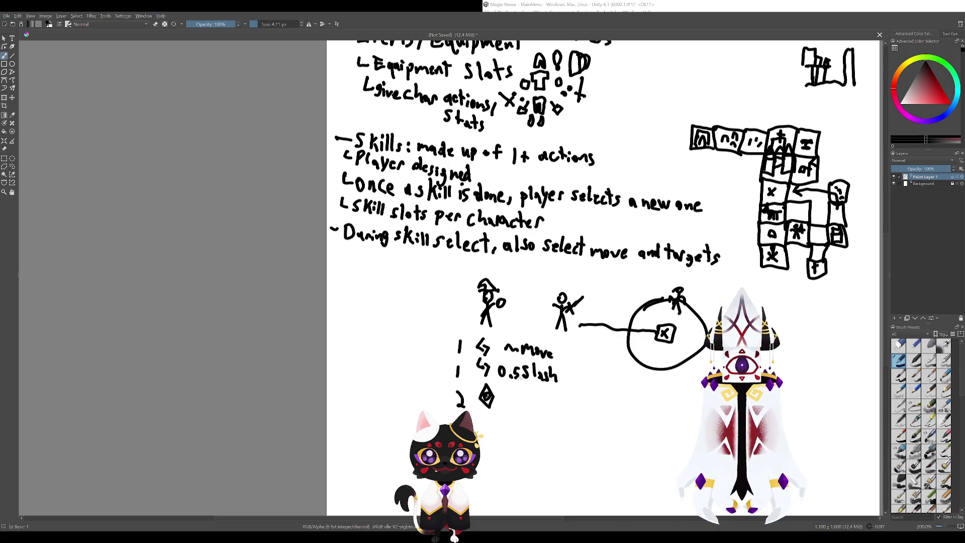
{"action": "mouse_move", "coordinate": [589, 331]}
{"action": "left_mouse_down"}
{"action": "mouse_move", "coordinate": [530, 338]}
{"action": "mouse_move", "coordinate": [509, 365]}
{"action": "mouse_move", "coordinate": [543, 395]}
{"action": "mouse_move", "coordinate": [478, 325]}
{"action": "mouse_move", "coordinate": [517, 370]}
{"action": "left_mouse_up"}
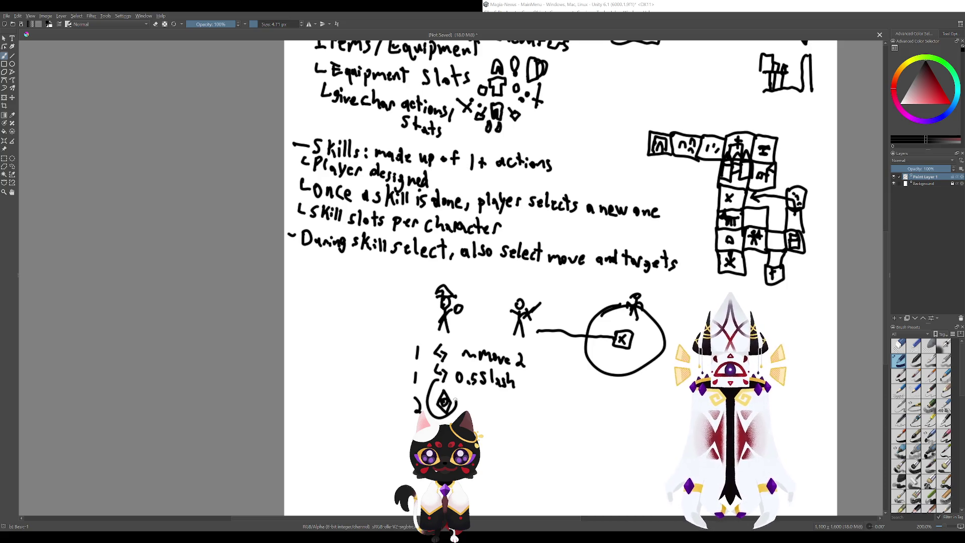
- Mark the diamond next to 2 and draw an arrow leading from it
{"action": "mouse_move", "coordinate": [434, 338]}
{"action": "left_mouse_down"}
{"action": "mouse_move", "coordinate": [442, 337]}
{"action": "mouse_move", "coordinate": [429, 349]}
{"action": "mouse_move", "coordinate": [455, 344]}
{"action": "mouse_move", "coordinate": [428, 349]}
{"action": "mouse_move", "coordinate": [478, 264]}
{"action": "mouse_move", "coordinate": [494, 309]}
{"action": "left_mouse_up"}
{"action": "key", "text": "ctrl+z"}
{"action": "key", "text": "ctrl+z"}
{"action": "key", "text": "ctrl+z"}
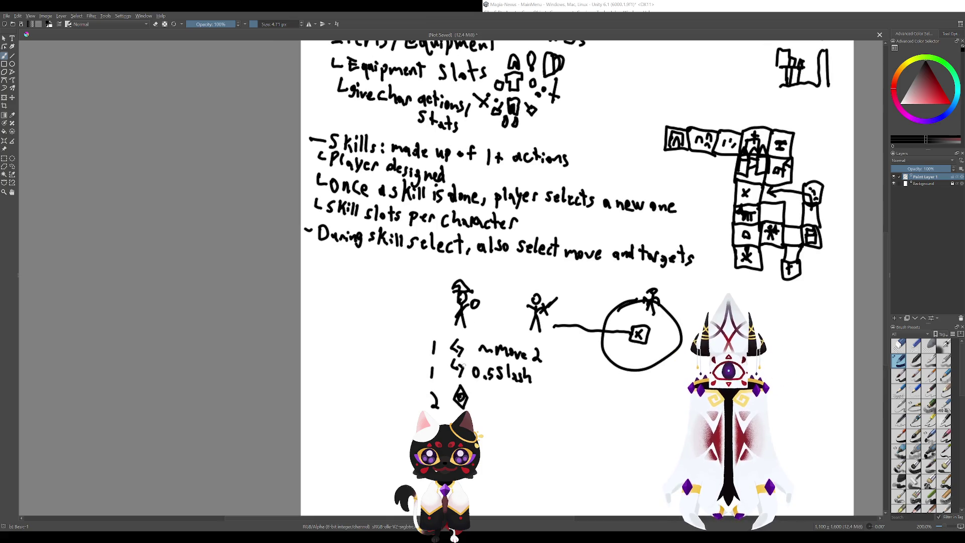
{"action": "mouse_move", "coordinate": [466, 392]}
{"action": "left_mouse_down"}
{"action": "mouse_move", "coordinate": [461, 385]}
{"action": "mouse_move", "coordinate": [475, 404]}
{"action": "left_mouse_up"}
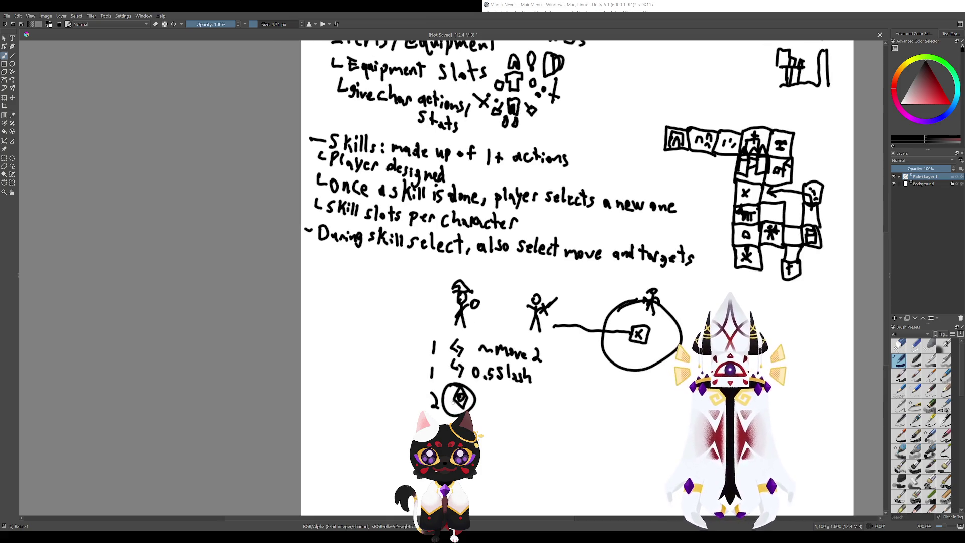
{"action": "mouse_move", "coordinate": [472, 399]}
{"action": "left_mouse_down"}
{"action": "mouse_move", "coordinate": [479, 414]}
{"action": "mouse_move", "coordinate": [527, 429]}
{"action": "mouse_move", "coordinate": [547, 459]}
{"action": "left_mouse_up"}
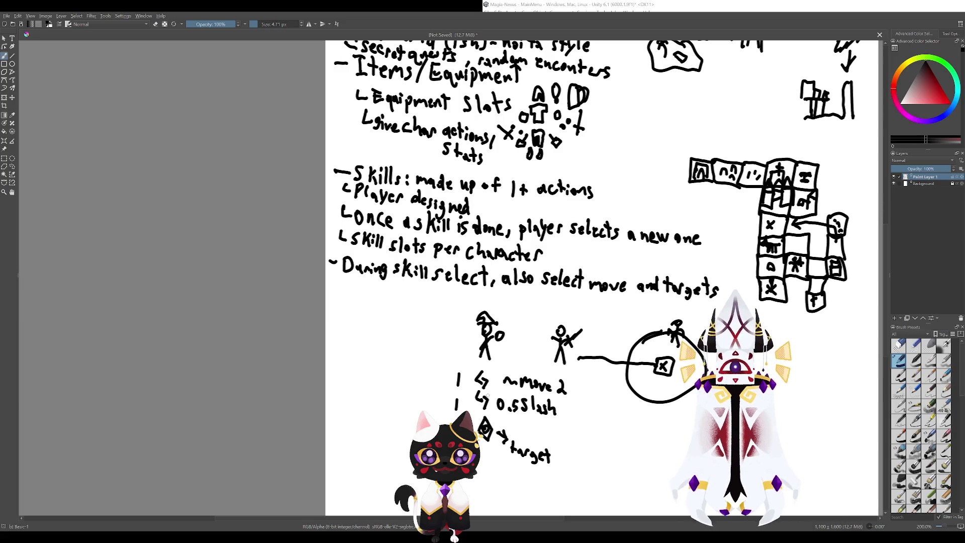
- Pan around the lower notes and the Open world line, revealing text hidden behind the cat overlay
{"action": "mouse_move", "coordinate": [494, 386]}
{"action": "left_mouse_down"}
{"action": "mouse_move", "coordinate": [456, 361]}
{"action": "mouse_move", "coordinate": [475, 413]}
{"action": "left_mouse_up"}
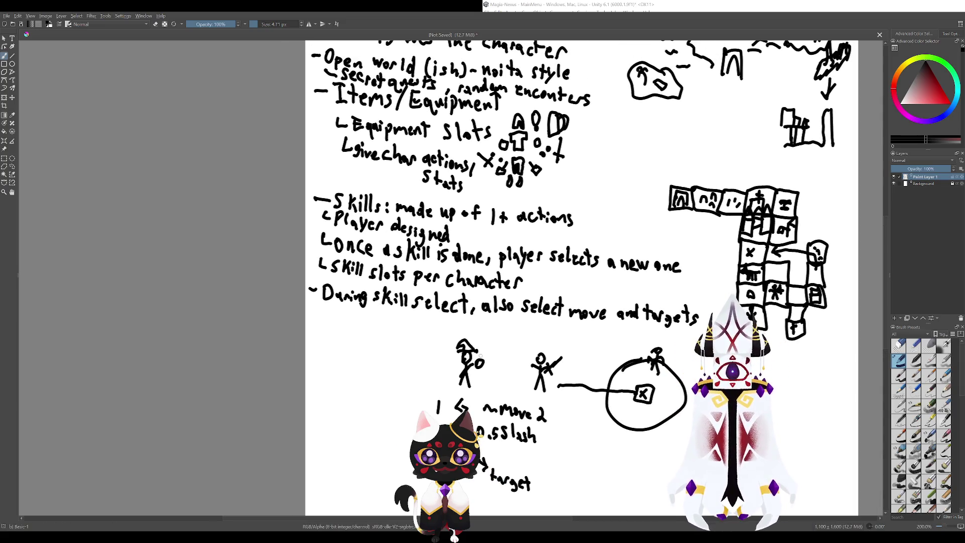
{"action": "left_click_drag", "start_coordinate": [482, 359], "coordinate": [457, 318]}
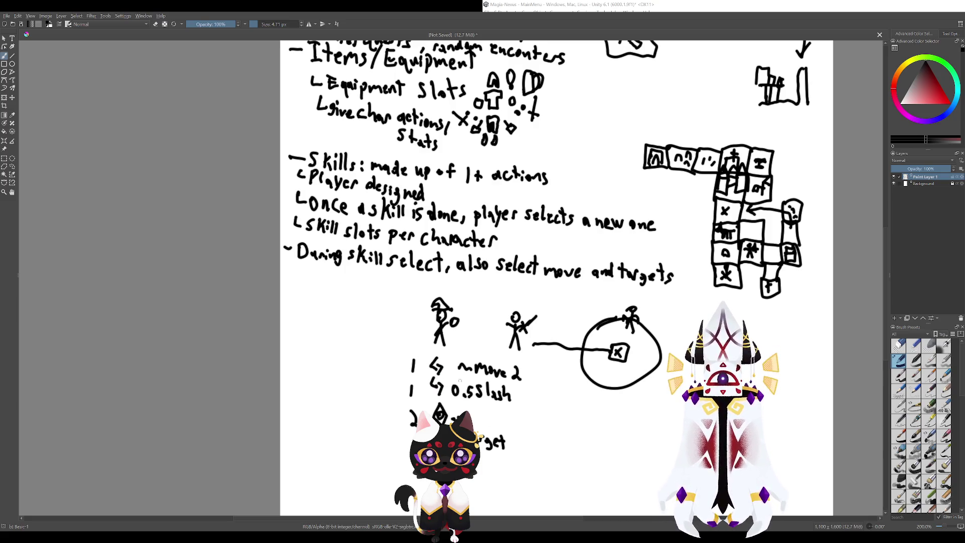
{"action": "mouse_move", "coordinate": [460, 381]}
{"action": "left_mouse_down"}
{"action": "mouse_move", "coordinate": [490, 388]}
{"action": "mouse_move", "coordinate": [488, 357]}
{"action": "left_mouse_up"}
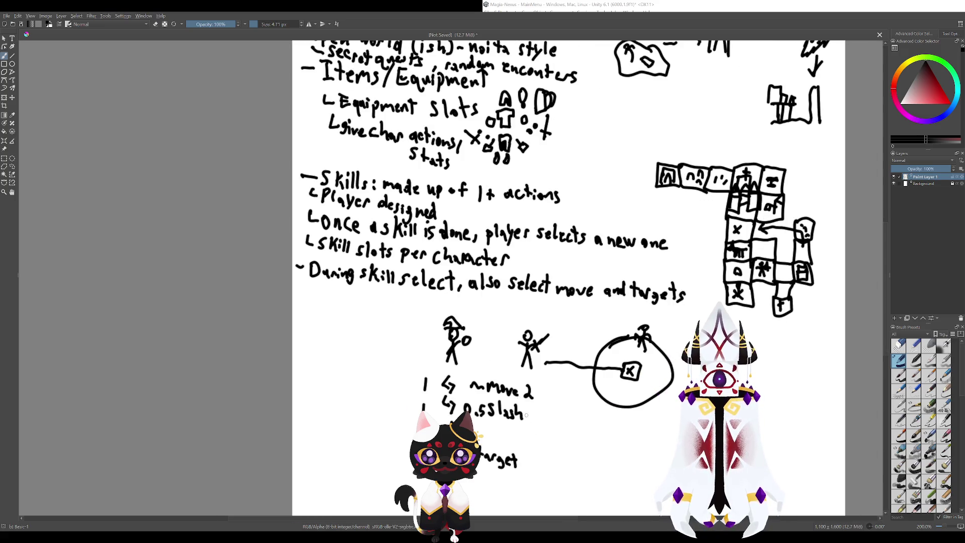
{"action": "left_click_drag", "start_coordinate": [545, 373], "coordinate": [498, 356]}
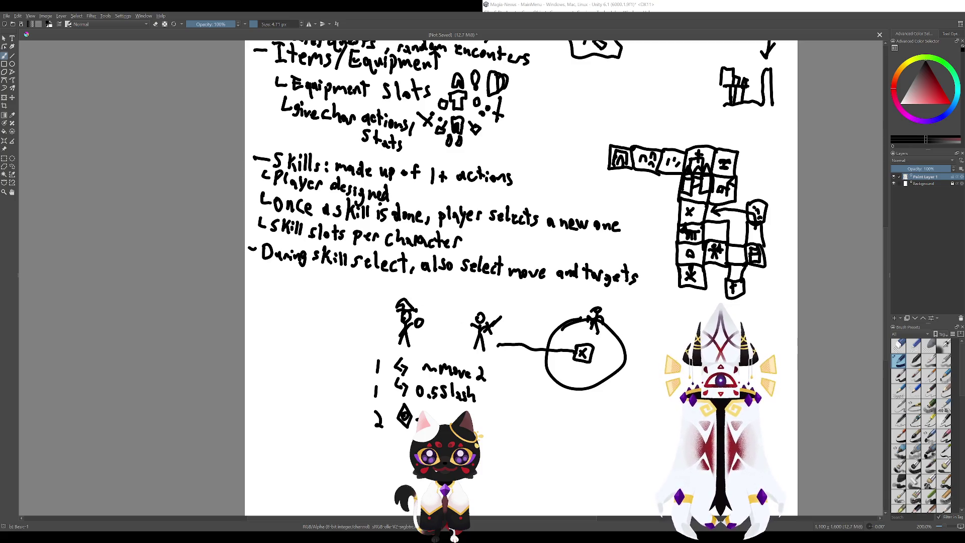
{"action": "left_click_drag", "start_coordinate": [504, 336], "coordinate": [465, 326]}
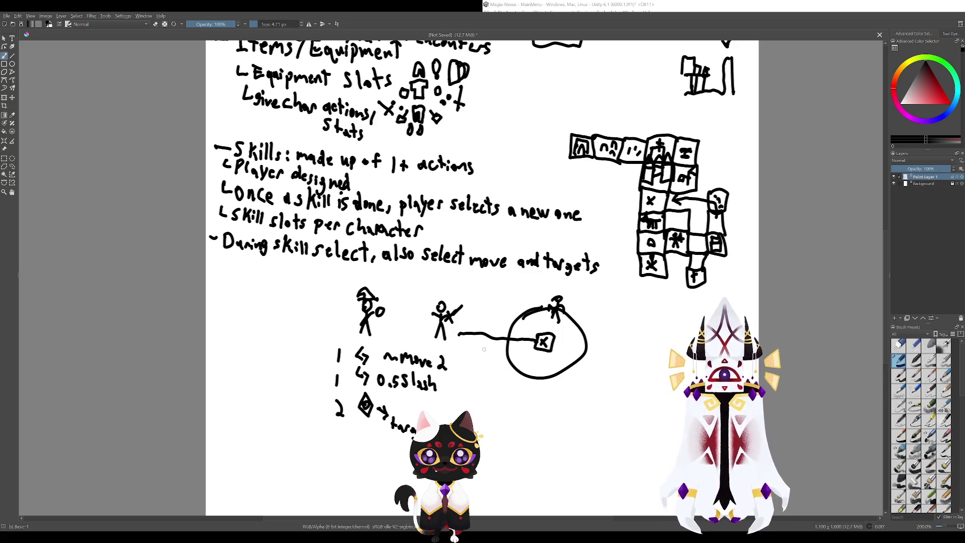
{"action": "left_click_drag", "start_coordinate": [447, 347], "coordinate": [516, 365]}
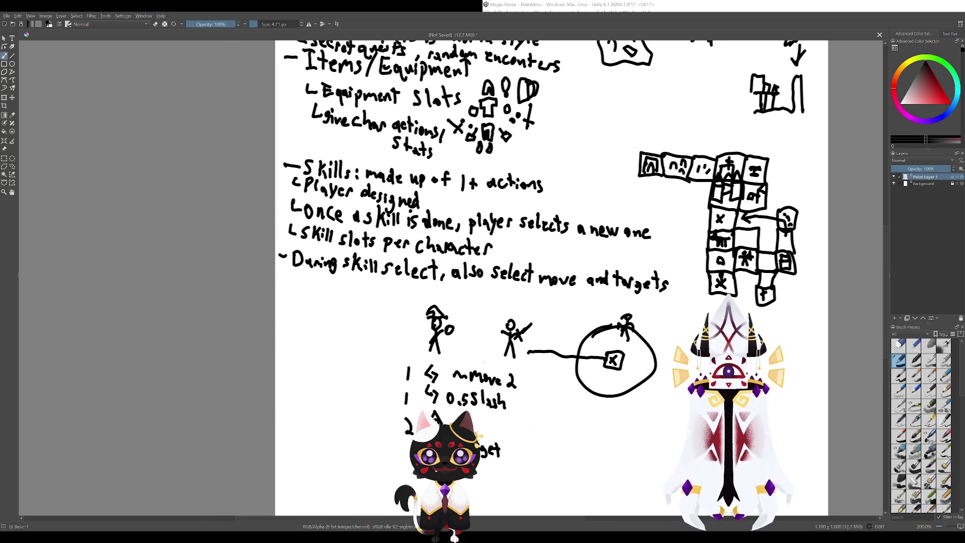
{"action": "left_click_drag", "start_coordinate": [409, 349], "coordinate": [467, 372]}
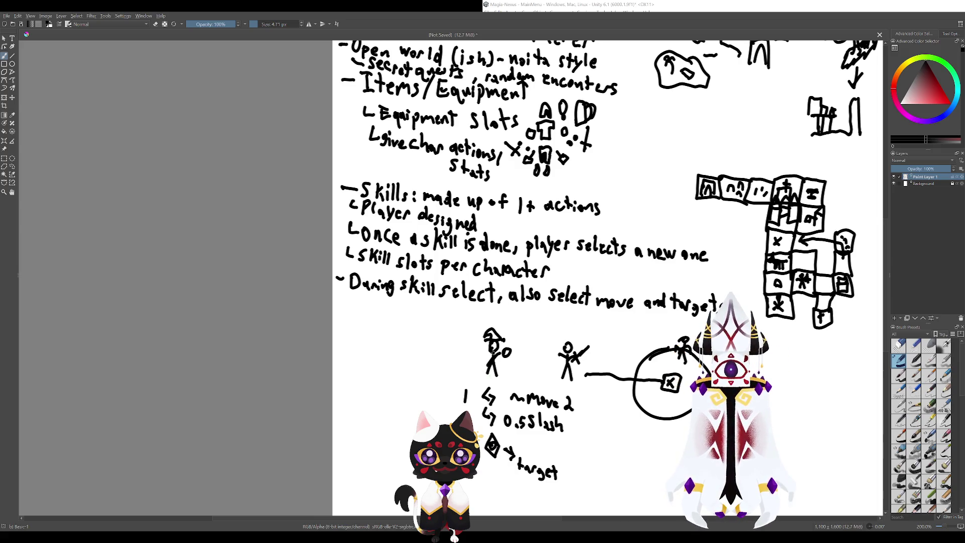
- Draw a hooked arrow beside the hooded figure, redrawing its arrowhead, and center the timing list
{"action": "left_click_drag", "start_coordinate": [513, 330], "coordinate": [522, 343]}
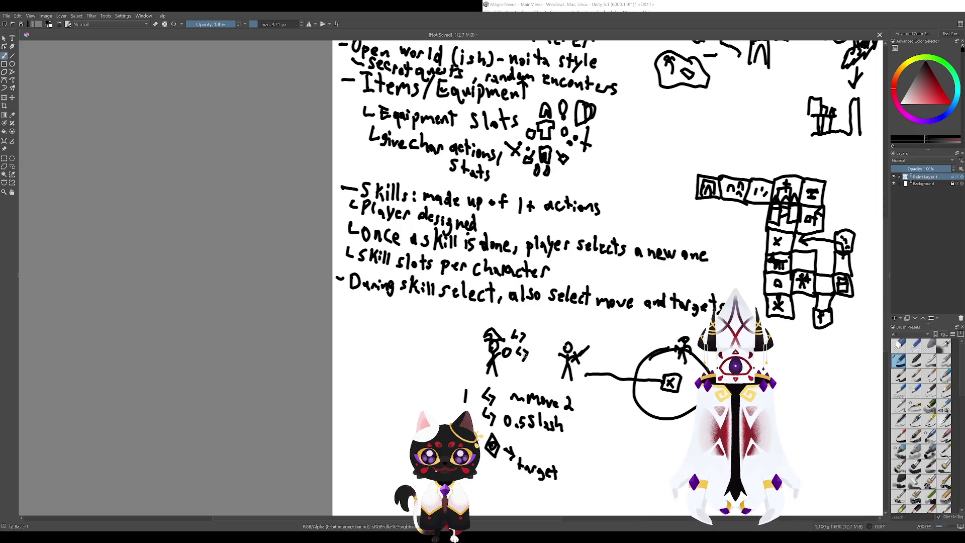
{"action": "key", "text": "ctrl+z"}
{"action": "mouse_move", "coordinate": [519, 333]}
{"action": "left_mouse_down"}
{"action": "mouse_move", "coordinate": [527, 360]}
{"action": "mouse_move", "coordinate": [476, 336]}
{"action": "left_mouse_up"}
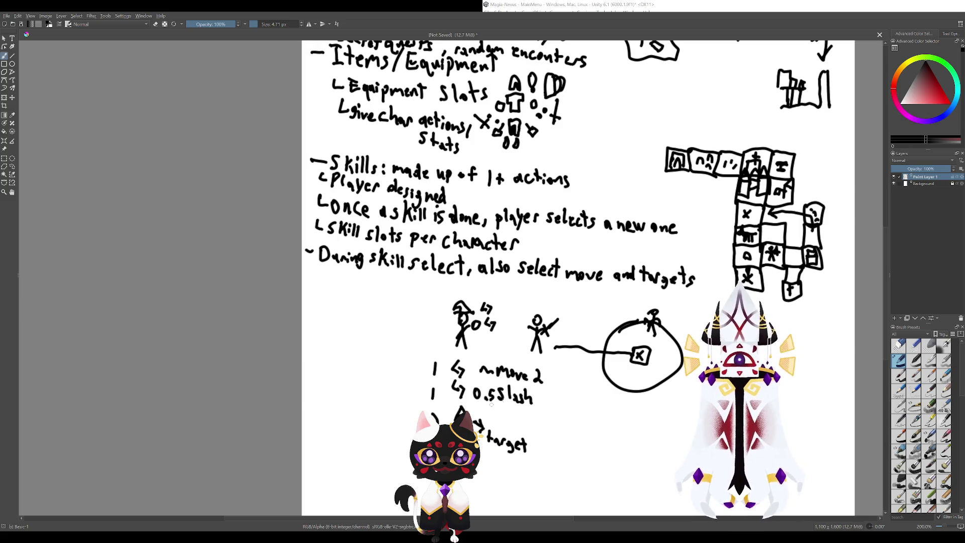
{"action": "mouse_move", "coordinate": [502, 302]}
{"action": "left_mouse_down"}
{"action": "mouse_move", "coordinate": [434, 265]}
{"action": "mouse_move", "coordinate": [448, 321]}
{"action": "left_mouse_up"}
{"action": "left_click_drag", "start_coordinate": [459, 428], "coordinate": [491, 430]}
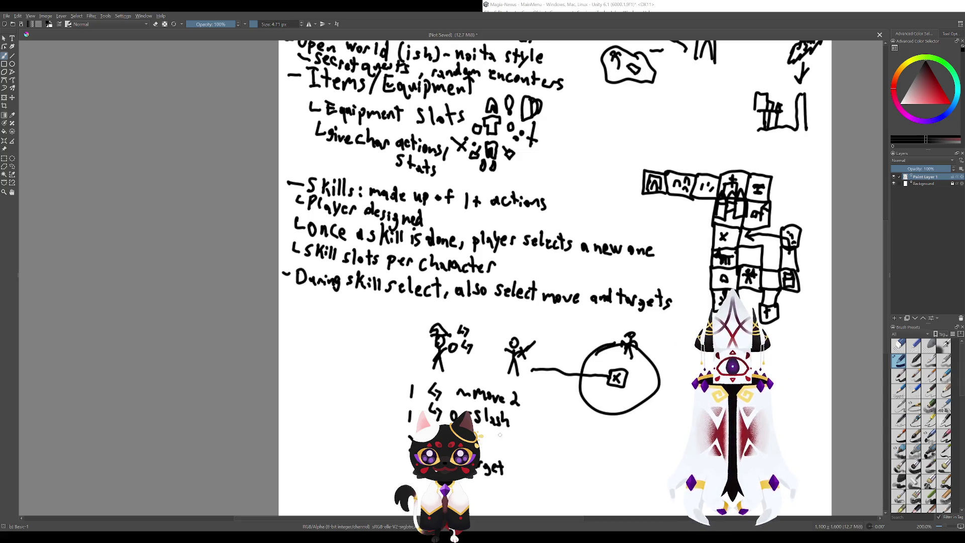
{"action": "left_click_drag", "start_coordinate": [526, 399], "coordinate": [471, 409]}
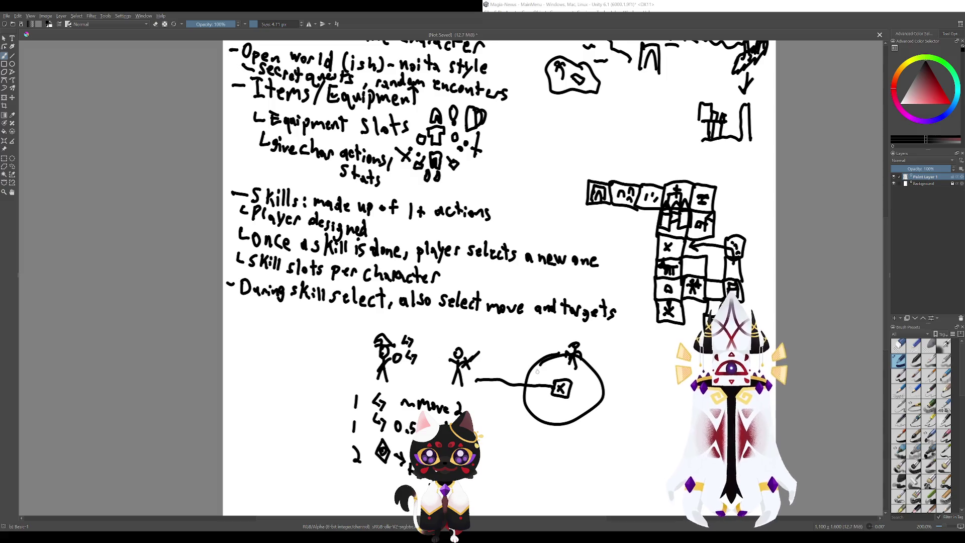
{"action": "left_click_drag", "start_coordinate": [538, 371], "coordinate": [454, 342]}
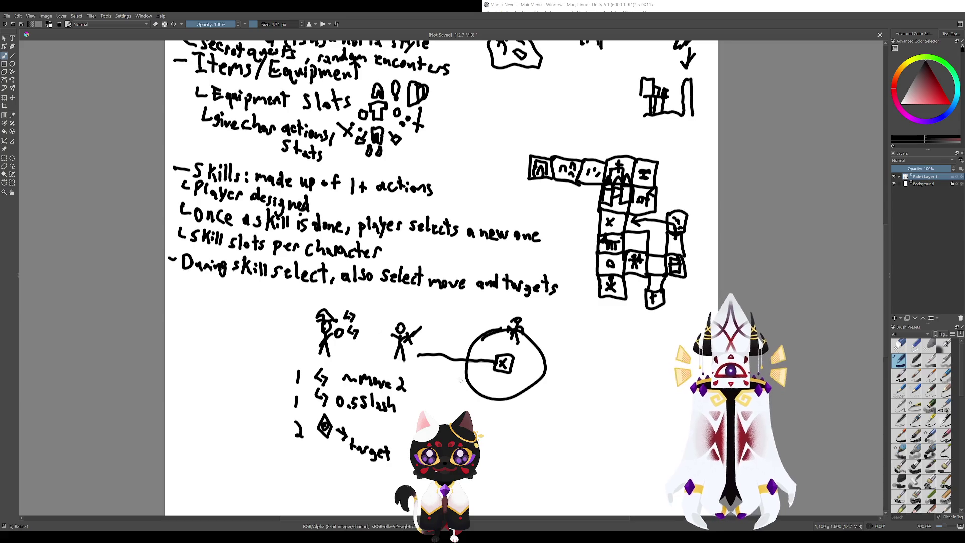
- Write '2.5s → skill' after the 0.5 Slash row
{"action": "left_click_drag", "start_coordinate": [460, 380], "coordinate": [520, 380]}
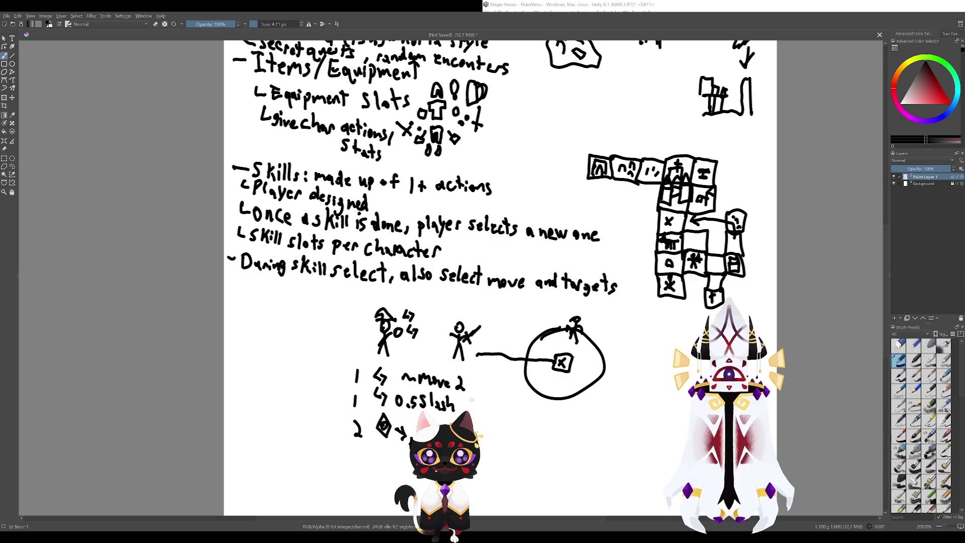
{"action": "mouse_move", "coordinate": [473, 392]}
{"action": "left_mouse_down"}
{"action": "mouse_move", "coordinate": [470, 407]}
{"action": "mouse_move", "coordinate": [509, 408]}
{"action": "left_mouse_up"}
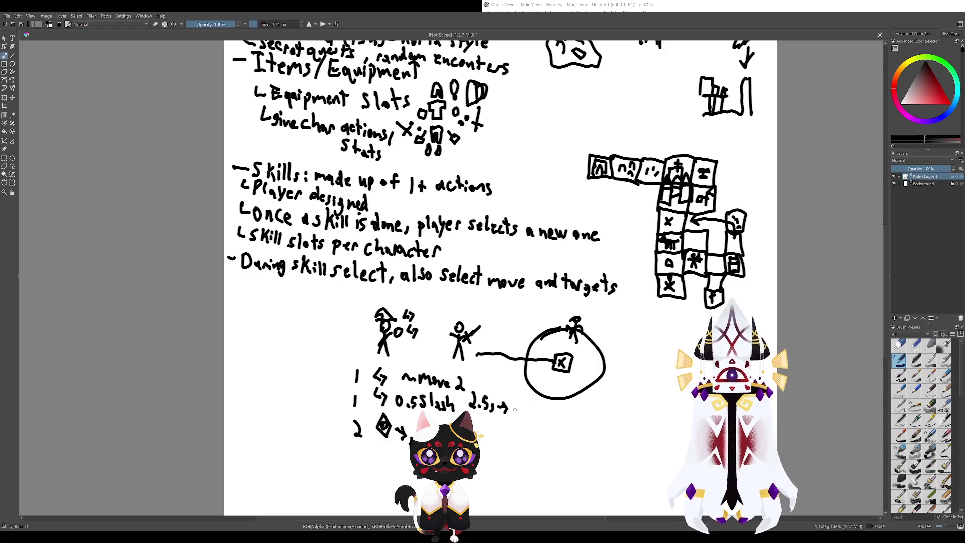
{"action": "left_click_drag", "start_coordinate": [518, 406], "coordinate": [521, 418]}
{"action": "mouse_move", "coordinate": [529, 405]}
{"action": "left_mouse_down"}
{"action": "mouse_move", "coordinate": [530, 420]}
{"action": "mouse_move", "coordinate": [541, 421]}
{"action": "left_mouse_up"}
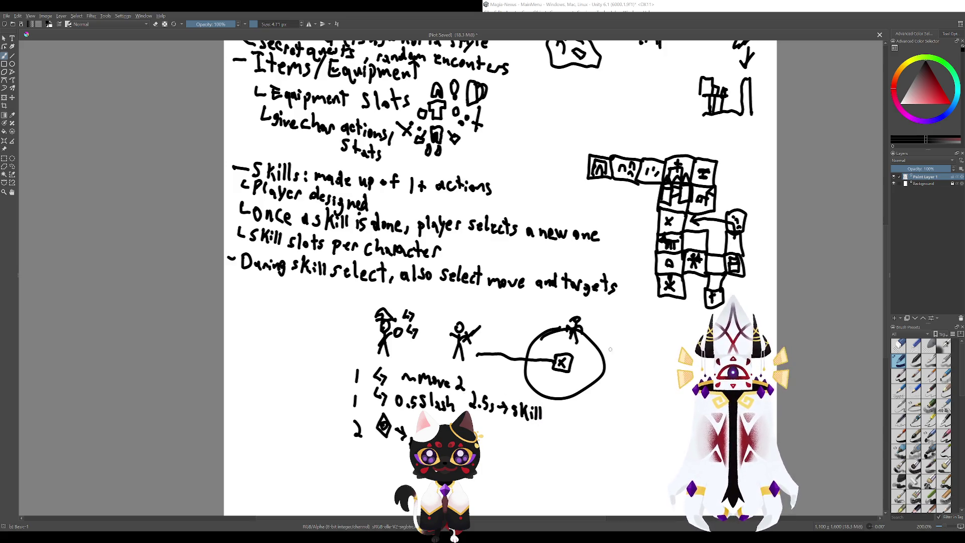
{"action": "mouse_move", "coordinate": [459, 399]}
{"action": "left_mouse_down"}
{"action": "mouse_move", "coordinate": [518, 407]}
{"action": "mouse_move", "coordinate": [532, 387]}
{"action": "left_mouse_up"}
- Remove the stray marks after move 2 and the loop around the 1 counts, then re-center on the timing notes
{"action": "key", "text": "ctrl+z"}
{"action": "key", "text": "ctrl+z"}
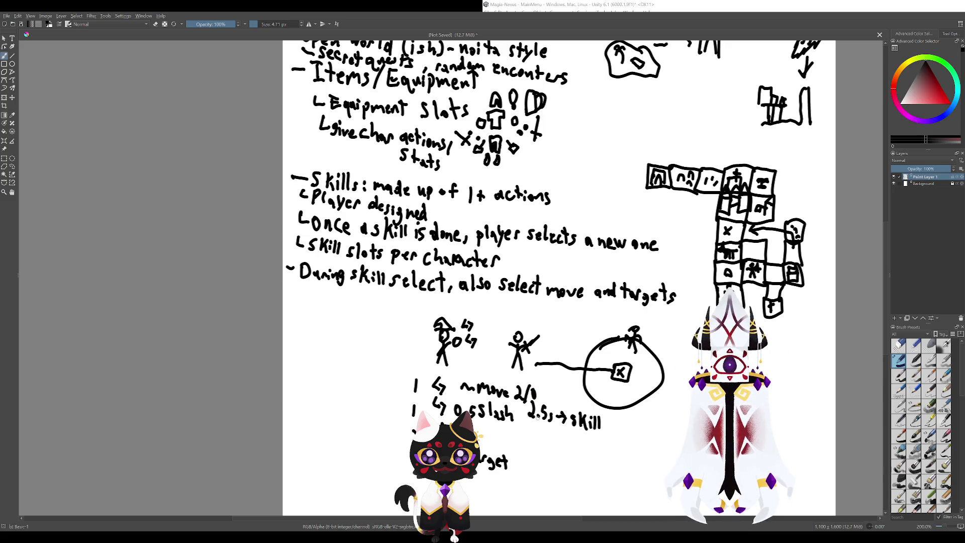
{"action": "key", "text": "ctrl+z"}
{"action": "key", "text": "ctrl+z"}
{"action": "left_click_drag", "start_coordinate": [459, 367], "coordinate": [482, 360]}
{"action": "left_click_drag", "start_coordinate": [413, 436], "coordinate": [505, 397]}
{"action": "key", "text": "ctrl+z"}
{"action": "key", "text": "ctrl+z"}
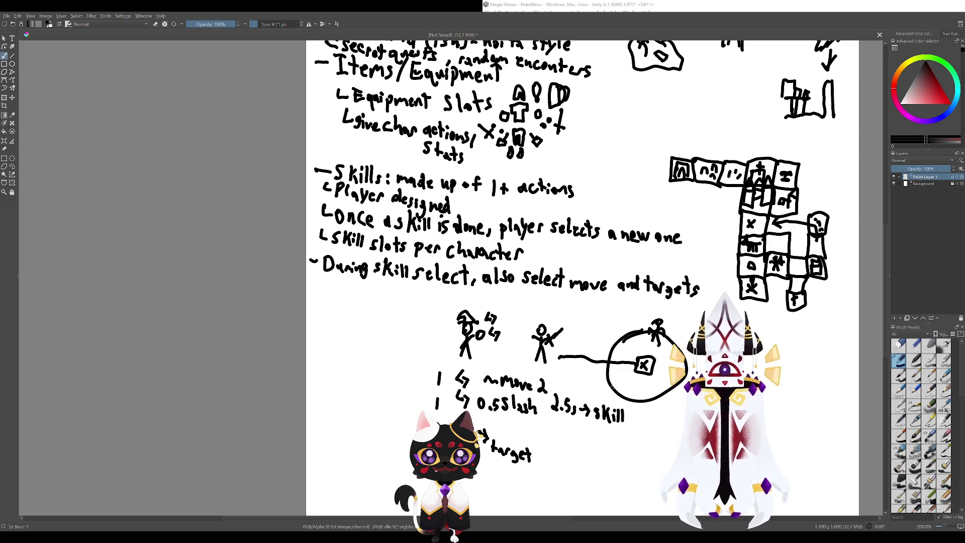
{"action": "left_click_drag", "start_coordinate": [502, 302], "coordinate": [450, 299]}
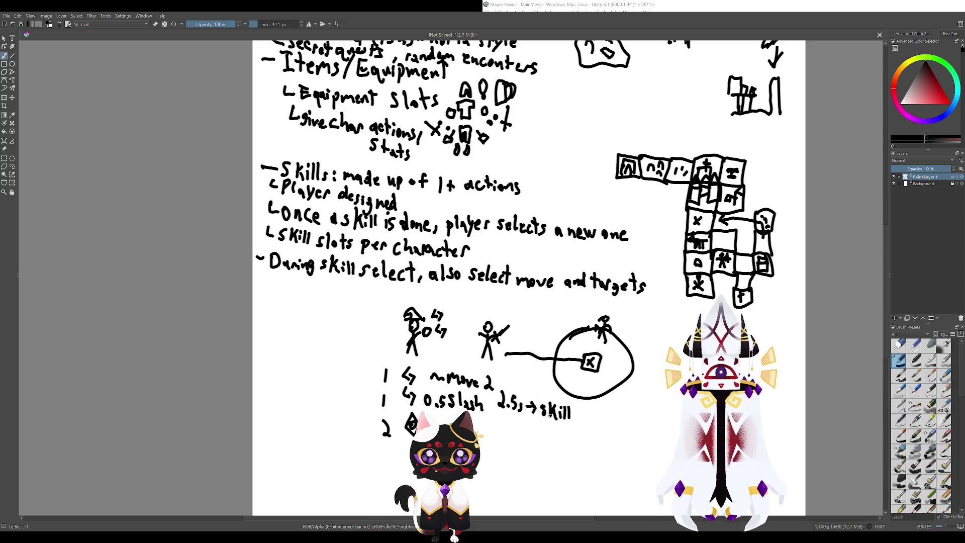
{"action": "mouse_move", "coordinate": [508, 294]}
{"action": "left_mouse_down"}
{"action": "mouse_move", "coordinate": [523, 291]}
{"action": "mouse_move", "coordinate": [498, 291]}
{"action": "left_mouse_up"}
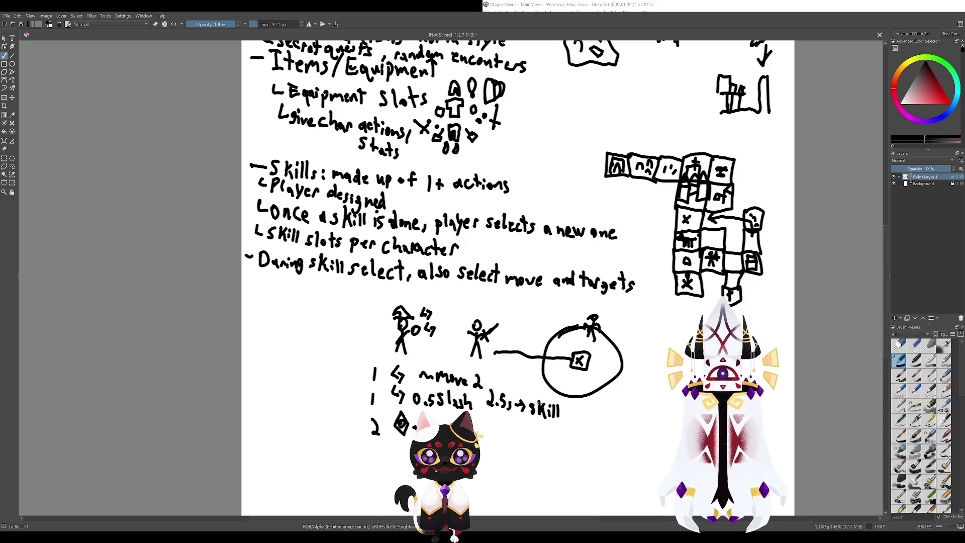
{"action": "mouse_move", "coordinate": [577, 439]}
{"action": "left_mouse_down"}
{"action": "mouse_move", "coordinate": [519, 414]}
{"action": "mouse_move", "coordinate": [553, 453]}
{"action": "mouse_move", "coordinate": [603, 459]}
{"action": "left_mouse_up"}
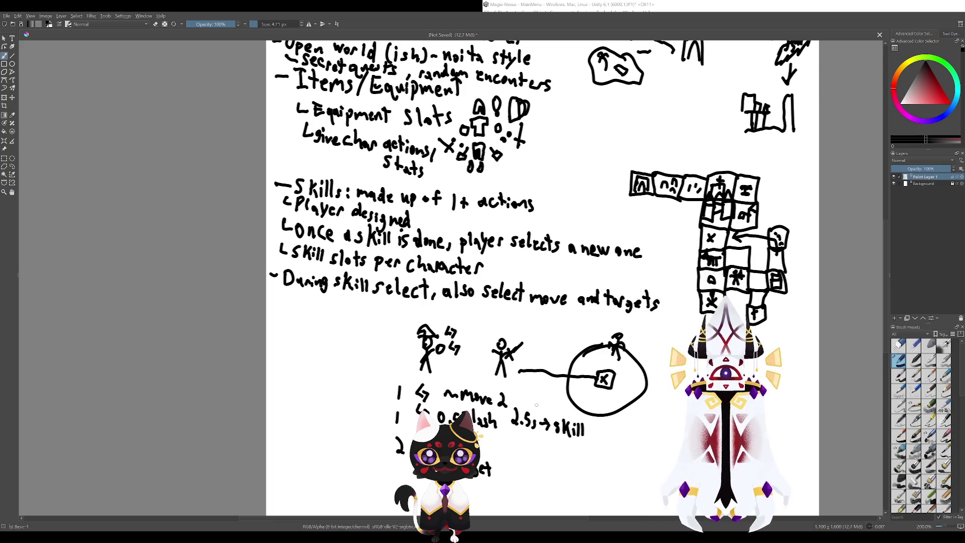
{"action": "left_click_drag", "start_coordinate": [539, 401], "coordinate": [499, 367]}
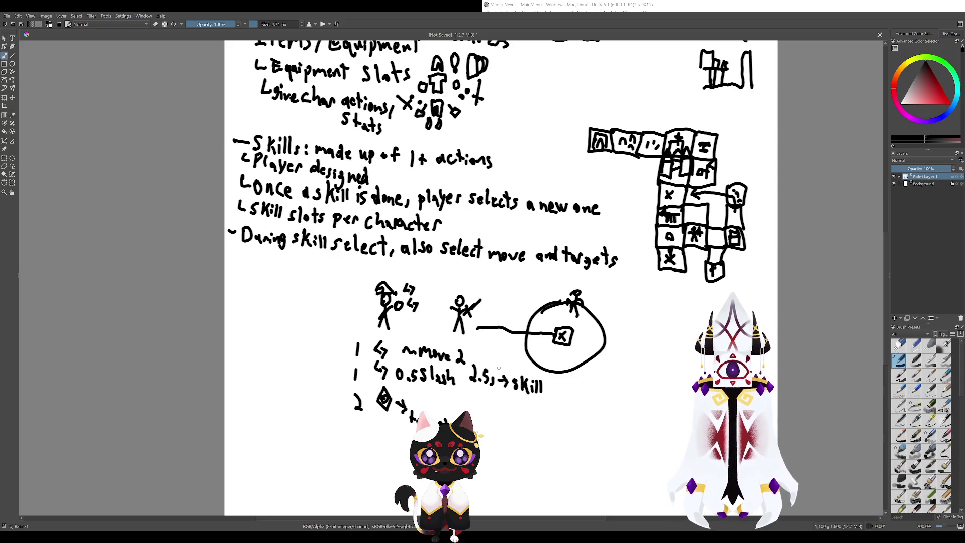
{"action": "left_click_drag", "start_coordinate": [421, 363], "coordinate": [458, 391]}
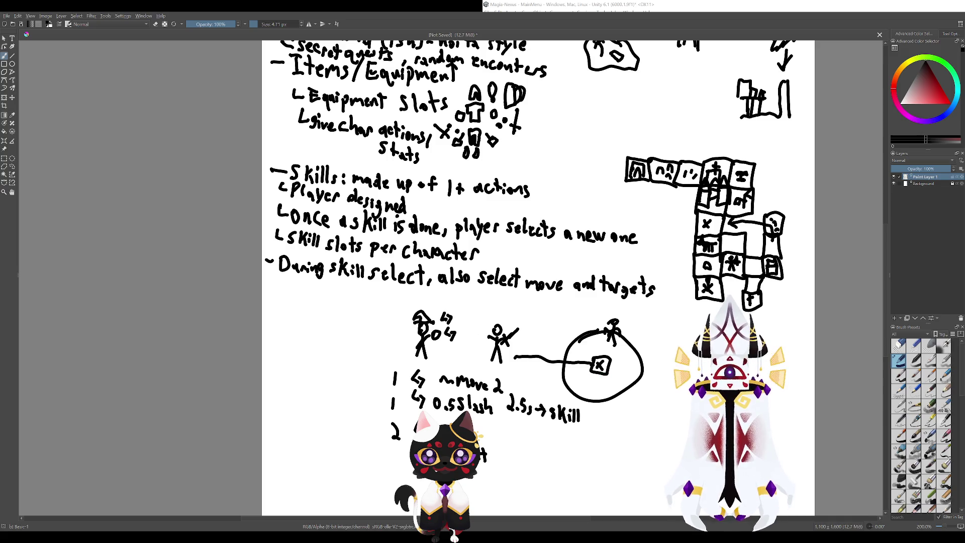
{"action": "left_click_drag", "start_coordinate": [575, 345], "coordinate": [524, 334]}
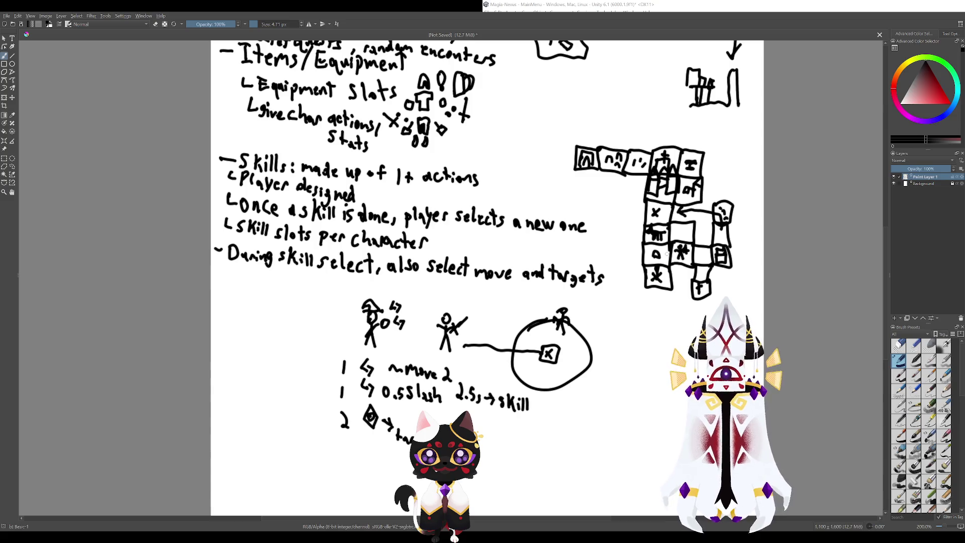
{"action": "mouse_move", "coordinate": [666, 254]}
{"action": "left_mouse_down"}
{"action": "mouse_move", "coordinate": [663, 271]}
{"action": "mouse_move", "coordinate": [670, 247]}
{"action": "left_mouse_up"}
{"action": "key", "text": "ctrl+z"}
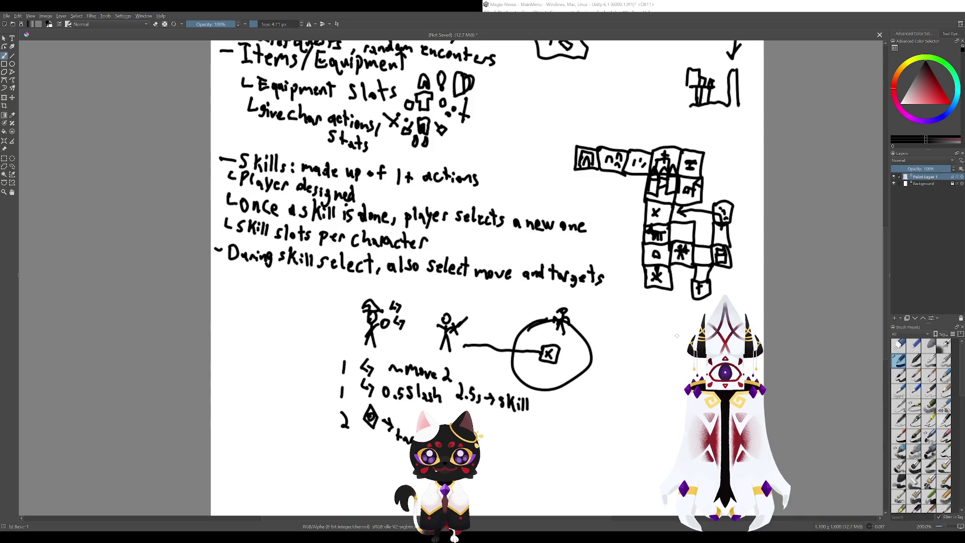
{"action": "scroll", "coordinate": [666, 330], "scroll_direction": "down", "scroll_amount": 2}
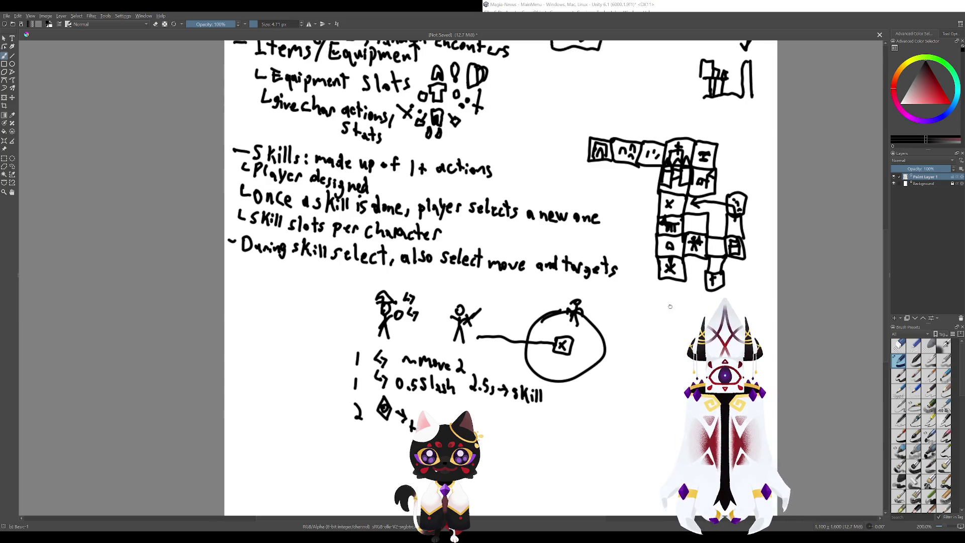
{"action": "scroll", "coordinate": [681, 282], "scroll_direction": "left", "scroll_amount": 3}
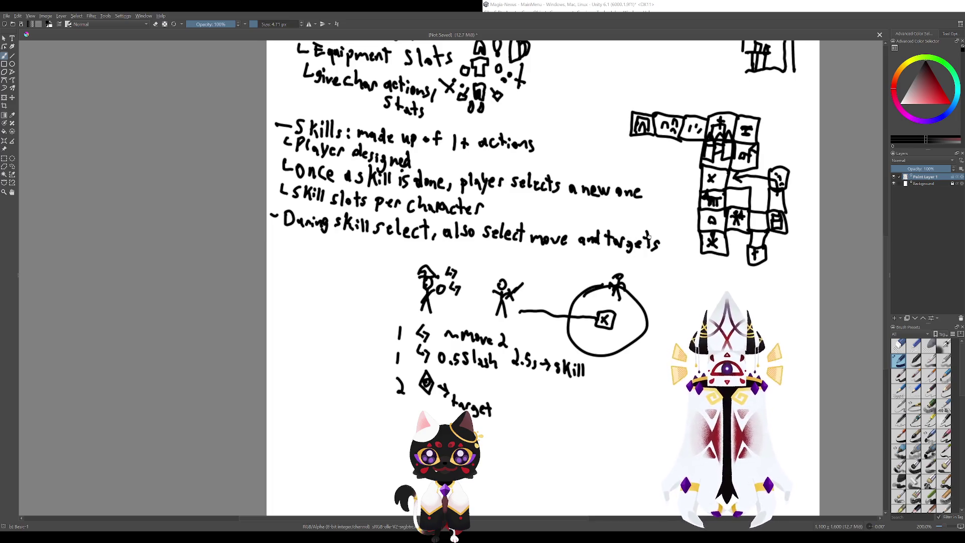
{"action": "scroll", "coordinate": [648, 236], "scroll_direction": "up", "scroll_amount": 3}
{"action": "scroll", "coordinate": [648, 237], "scroll_direction": "left", "scroll_amount": 1}
{"action": "scroll", "coordinate": [570, 278], "scroll_direction": "down", "scroll_amount": 2}
{"action": "scroll", "coordinate": [570, 277], "scroll_direction": "left", "scroll_amount": 1}
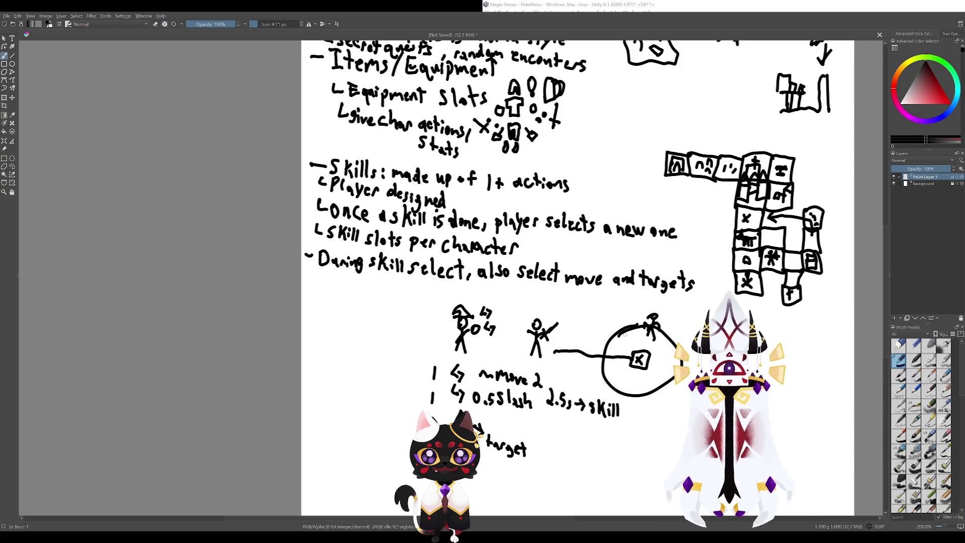
{"action": "scroll", "coordinate": [586, 315], "scroll_direction": "down", "scroll_amount": 1}
{"action": "scroll", "coordinate": [586, 315], "scroll_direction": "right", "scroll_amount": 1}
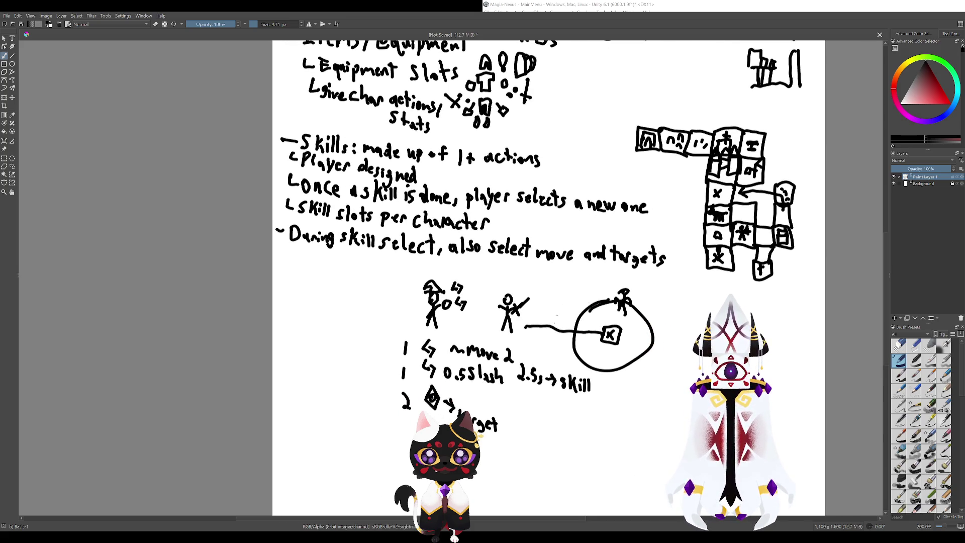
{"action": "scroll", "coordinate": [549, 332], "scroll_direction": "up", "scroll_amount": 1}
{"action": "scroll", "coordinate": [549, 332], "scroll_direction": "right", "scroll_amount": 1}
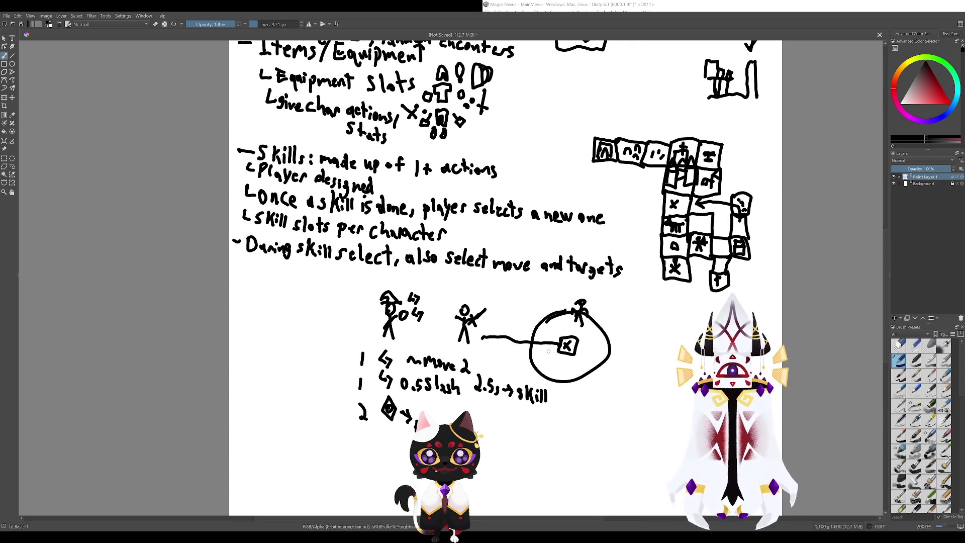
{"action": "mouse_move", "coordinate": [397, 368]}
{"action": "left_mouse_down"}
{"action": "mouse_move", "coordinate": [402, 396]}
{"action": "mouse_move", "coordinate": [397, 372]}
{"action": "left_mouse_up"}
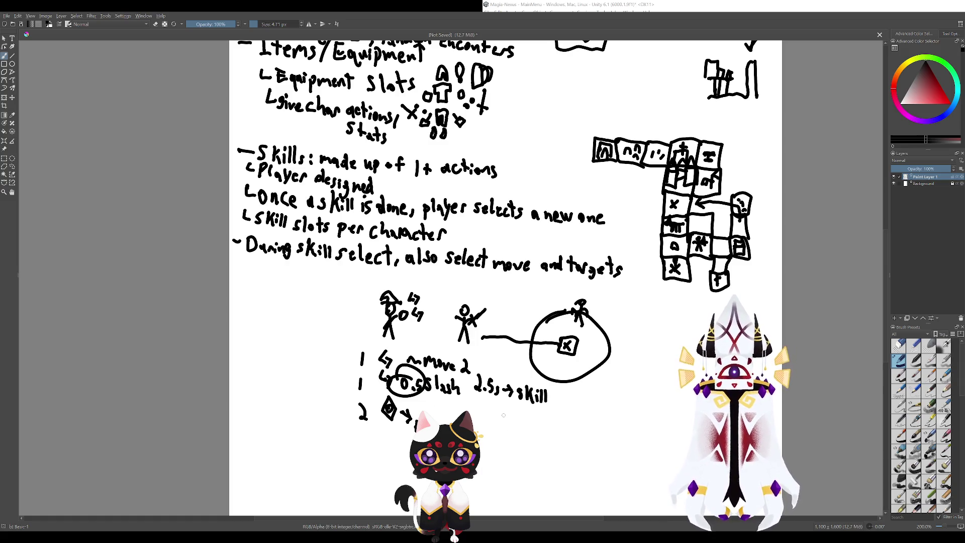
{"action": "key", "text": "ctrl+z"}
{"action": "scroll", "coordinate": [507, 403], "scroll_direction": "left", "scroll_amount": 2}
{"action": "scroll", "coordinate": [507, 403], "scroll_direction": "up", "scroll_amount": 1}
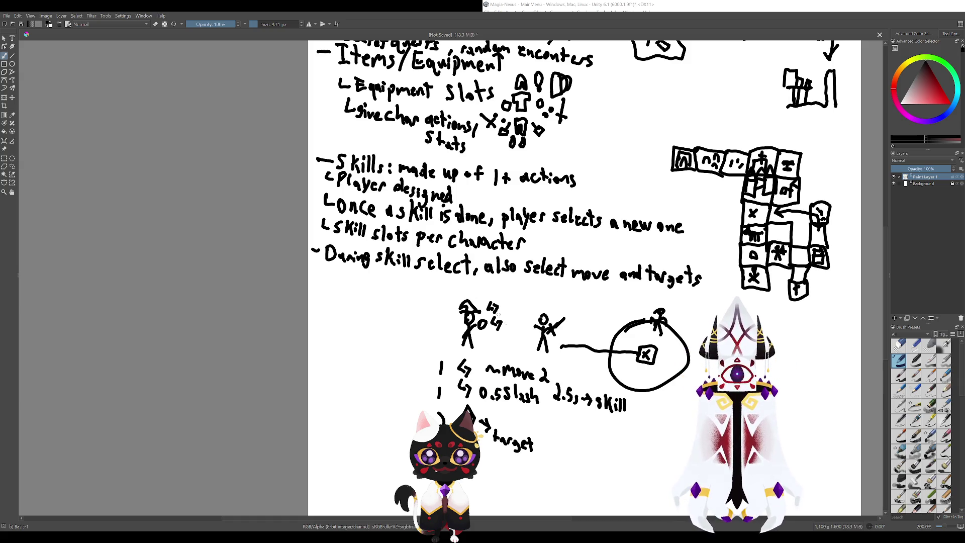
{"action": "scroll", "coordinate": [549, 276], "scroll_direction": "right", "scroll_amount": 2}
{"action": "scroll", "coordinate": [548, 276], "scroll_direction": "down", "scroll_amount": 1}
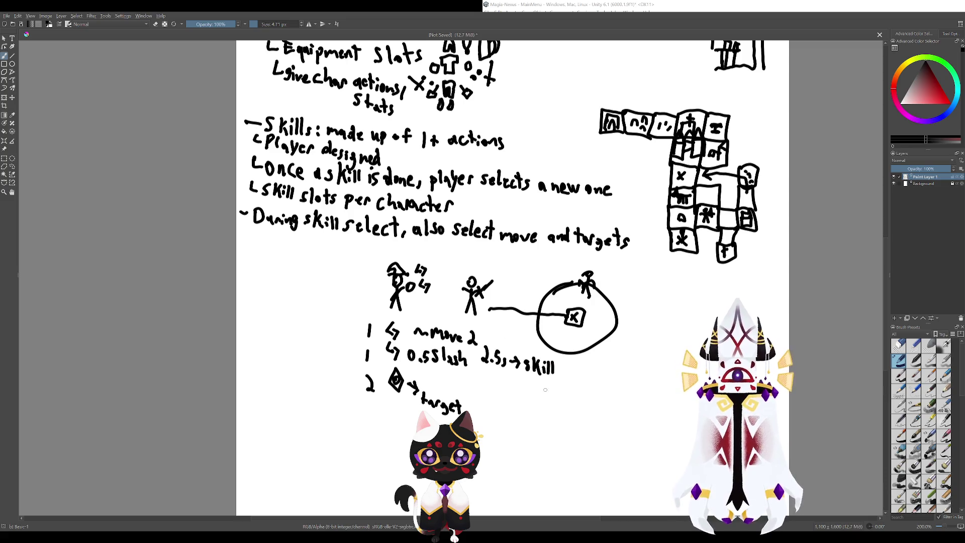
{"action": "mouse_move", "coordinate": [562, 369]}
{"action": "left_mouse_down"}
{"action": "mouse_move", "coordinate": [523, 341]}
{"action": "mouse_move", "coordinate": [572, 370]}
{"action": "left_mouse_up"}
- Write '→ 0.5 skill' after 'skill' on the slash line
{"action": "left_click", "coordinate": [546, 356]}
{"action": "mouse_move", "coordinate": [579, 358]}
{"action": "left_mouse_down"}
{"action": "mouse_move", "coordinate": [580, 374]}
{"action": "mouse_move", "coordinate": [592, 376]}
{"action": "left_mouse_up"}
{"action": "left_click_drag", "start_coordinate": [367, 364], "coordinate": [463, 348]}
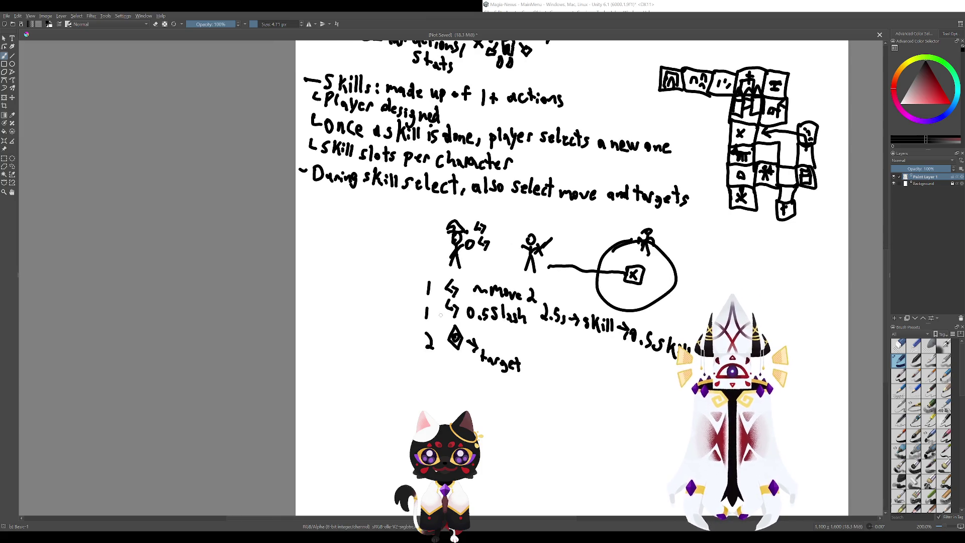
- Handwrite '3s → skill → 3s' beneath 'target', undoing a stray 's' along the way
{"action": "mouse_move", "coordinate": [483, 387]}
{"action": "left_mouse_down"}
{"action": "mouse_move", "coordinate": [476, 399]}
{"action": "mouse_move", "coordinate": [500, 391]}
{"action": "left_mouse_up"}
{"action": "mouse_move", "coordinate": [493, 385]}
{"action": "left_mouse_down"}
{"action": "mouse_move", "coordinate": [494, 399]}
{"action": "mouse_move", "coordinate": [510, 397]}
{"action": "mouse_move", "coordinate": [501, 366]}
{"action": "mouse_move", "coordinate": [493, 376]}
{"action": "left_mouse_up"}
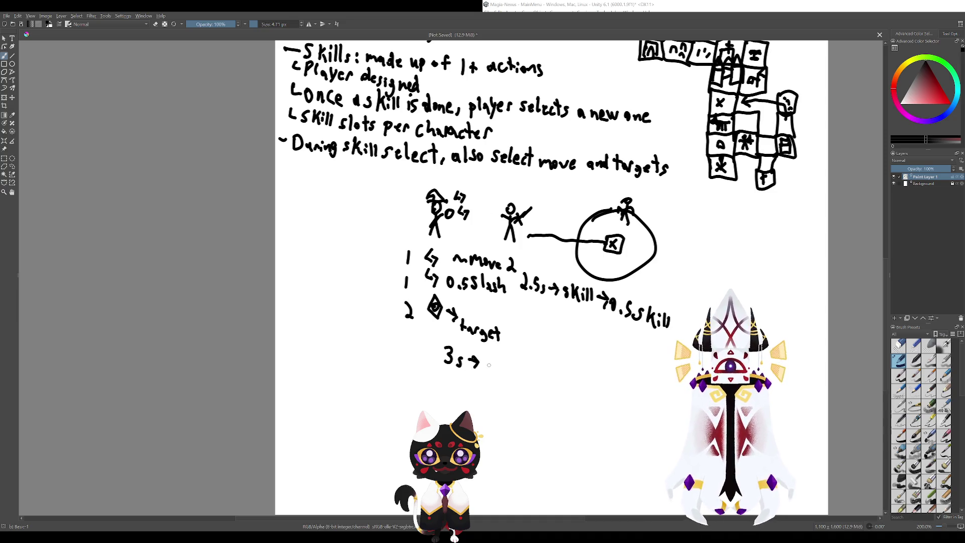
{"action": "mouse_move", "coordinate": [489, 362]}
{"action": "left_mouse_down"}
{"action": "mouse_move", "coordinate": [481, 370]}
{"action": "mouse_move", "coordinate": [503, 374]}
{"action": "mouse_move", "coordinate": [519, 360]}
{"action": "mouse_move", "coordinate": [518, 375]}
{"action": "left_mouse_up"}
{"action": "mouse_move", "coordinate": [522, 372]}
{"action": "left_mouse_down"}
{"action": "mouse_move", "coordinate": [533, 372]}
{"action": "mouse_move", "coordinate": [531, 382]}
{"action": "mouse_move", "coordinate": [489, 372]}
{"action": "mouse_move", "coordinate": [519, 379]}
{"action": "mouse_move", "coordinate": [549, 442]}
{"action": "left_mouse_up"}
{"action": "key", "text": "ctrl+z"}
{"action": "mouse_move", "coordinate": [507, 304]}
{"action": "left_mouse_down"}
{"action": "mouse_move", "coordinate": [477, 300]}
{"action": "mouse_move", "coordinate": [518, 316]}
{"action": "mouse_move", "coordinate": [510, 267]}
{"action": "left_mouse_up"}
{"action": "key", "text": "ctrl+z"}
- Try circling the stick figure twice, undoing both circles
{"action": "mouse_move", "coordinate": [573, 369]}
{"action": "left_mouse_down"}
{"action": "mouse_move", "coordinate": [474, 301]}
{"action": "mouse_move", "coordinate": [470, 316]}
{"action": "mouse_move", "coordinate": [511, 341]}
{"action": "left_mouse_up"}
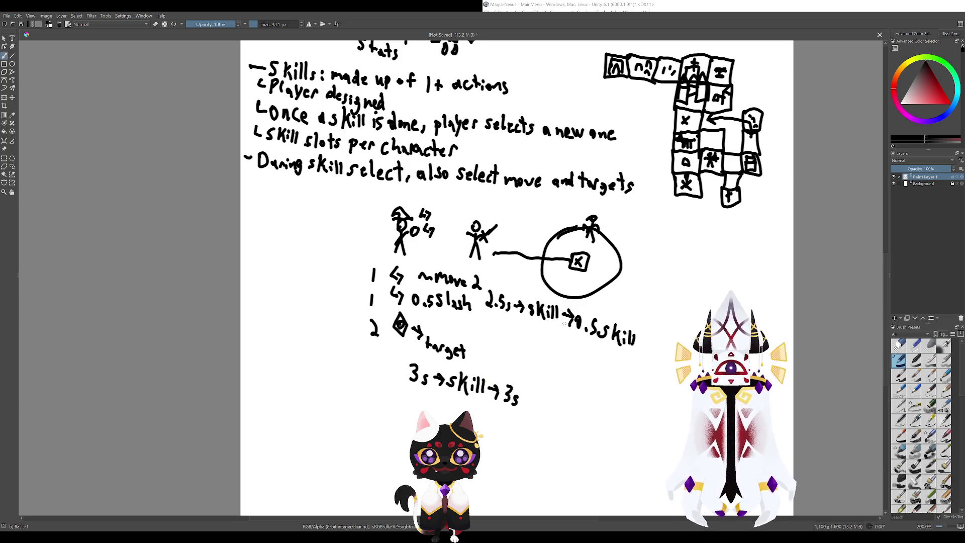
{"action": "mouse_move", "coordinate": [520, 301]}
{"action": "left_mouse_down"}
{"action": "mouse_move", "coordinate": [473, 304]}
{"action": "mouse_move", "coordinate": [522, 354]}
{"action": "left_mouse_up"}
{"action": "mouse_move", "coordinate": [455, 332]}
{"action": "left_mouse_down"}
{"action": "mouse_move", "coordinate": [437, 275]}
{"action": "mouse_move", "coordinate": [474, 329]}
{"action": "left_mouse_up"}
{"action": "key", "text": "ctrl+z"}
{"action": "left_click_drag", "start_coordinate": [461, 274], "coordinate": [478, 287]}
{"action": "key", "text": "ctrl+z"}
- Try ellipses around the new timing line and the middle figure, undoing each
{"action": "left_click_drag", "start_coordinate": [459, 415], "coordinate": [530, 375]}
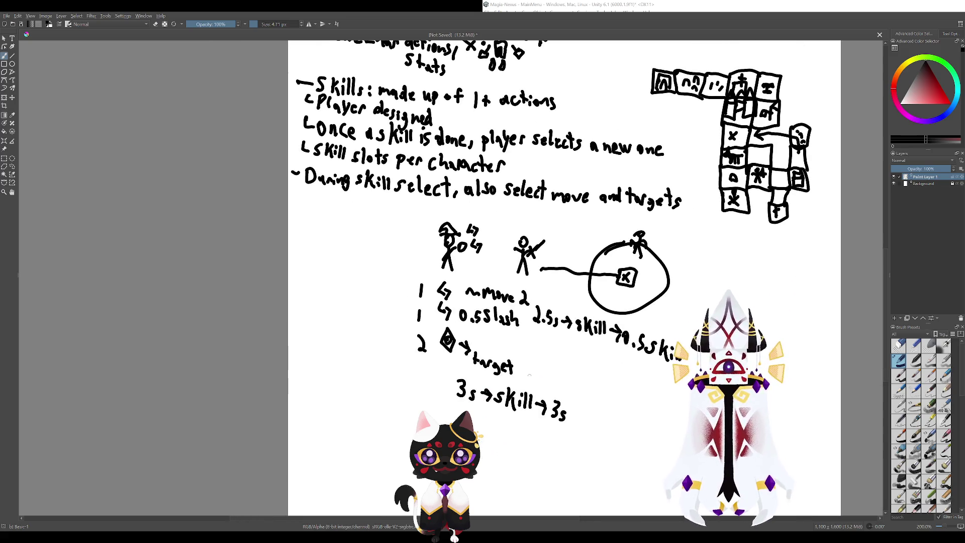
{"action": "left_click_drag", "start_coordinate": [553, 302], "coordinate": [571, 320]}
{"action": "left_click_drag", "start_coordinate": [576, 422], "coordinate": [487, 388]}
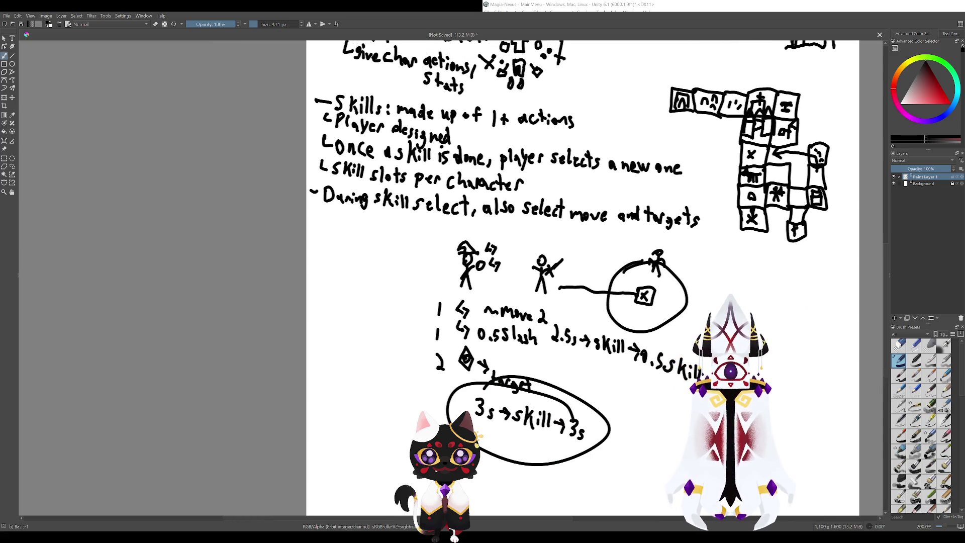
{"action": "key", "text": "ctrl+z"}
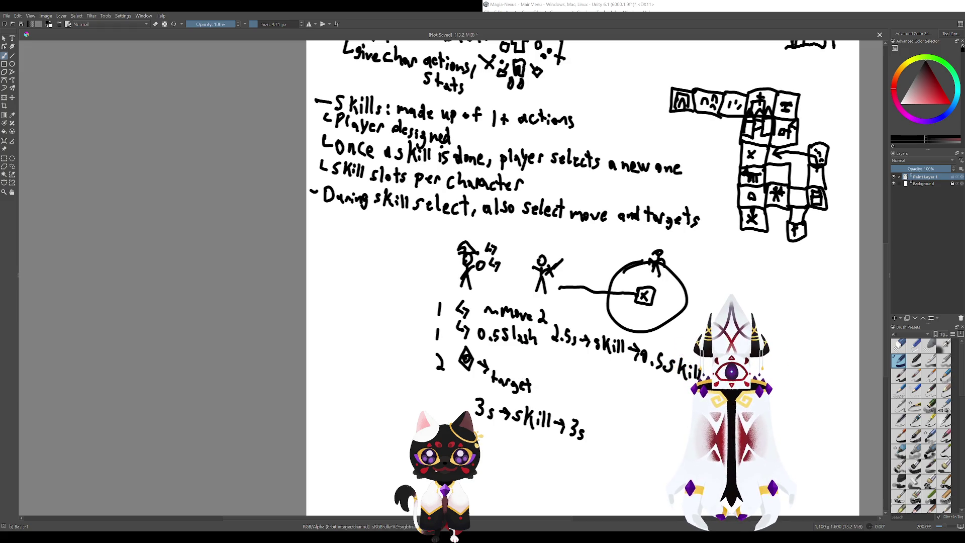
{"action": "left_click_drag", "start_coordinate": [545, 434], "coordinate": [519, 455]}
{"action": "mouse_move", "coordinate": [528, 277]}
{"action": "left_mouse_down"}
{"action": "mouse_move", "coordinate": [539, 318]}
{"action": "mouse_move", "coordinate": [598, 362]}
{"action": "left_mouse_up"}
{"action": "key", "text": "ctrl+z"}
{"action": "mouse_move", "coordinate": [484, 318]}
{"action": "left_mouse_down"}
{"action": "mouse_move", "coordinate": [510, 313]}
{"action": "mouse_move", "coordinate": [484, 322]}
{"action": "left_mouse_up"}
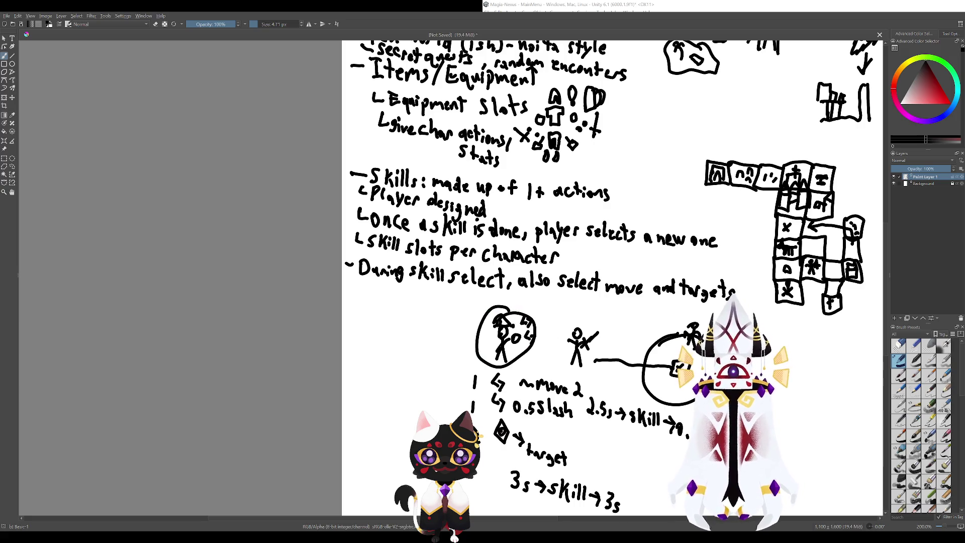
- Undo the leftover trial circles and the marks sketched around the upper stick figure
{"action": "key", "text": "ctrl+z"}
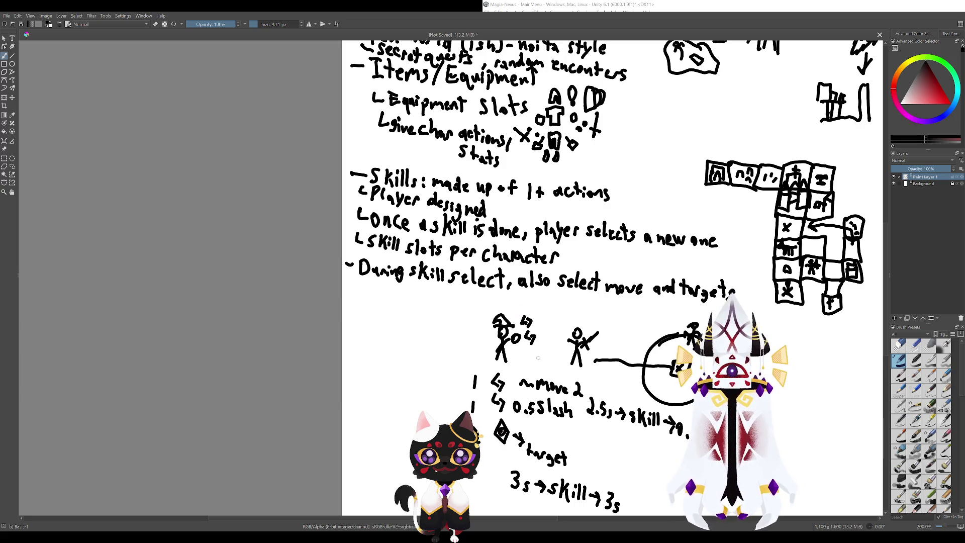
{"action": "mouse_move", "coordinate": [565, 368]}
{"action": "left_mouse_down"}
{"action": "mouse_move", "coordinate": [456, 298]}
{"action": "mouse_move", "coordinate": [397, 385]}
{"action": "mouse_move", "coordinate": [413, 309]}
{"action": "left_mouse_up"}
{"action": "key", "text": "ctrl+z"}
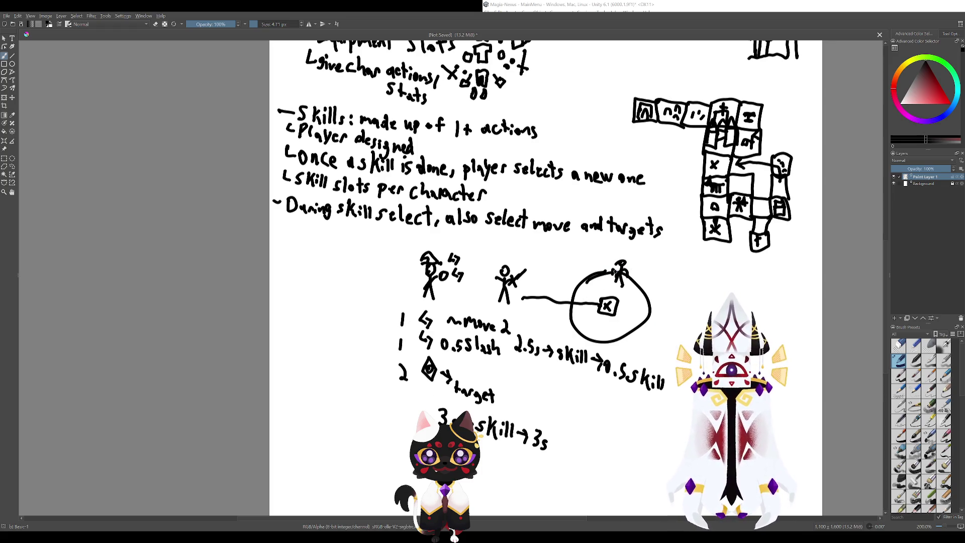
{"action": "mouse_move", "coordinate": [636, 246]}
{"action": "left_mouse_down"}
{"action": "mouse_move", "coordinate": [578, 270]}
{"action": "mouse_move", "coordinate": [621, 247]}
{"action": "left_mouse_up"}
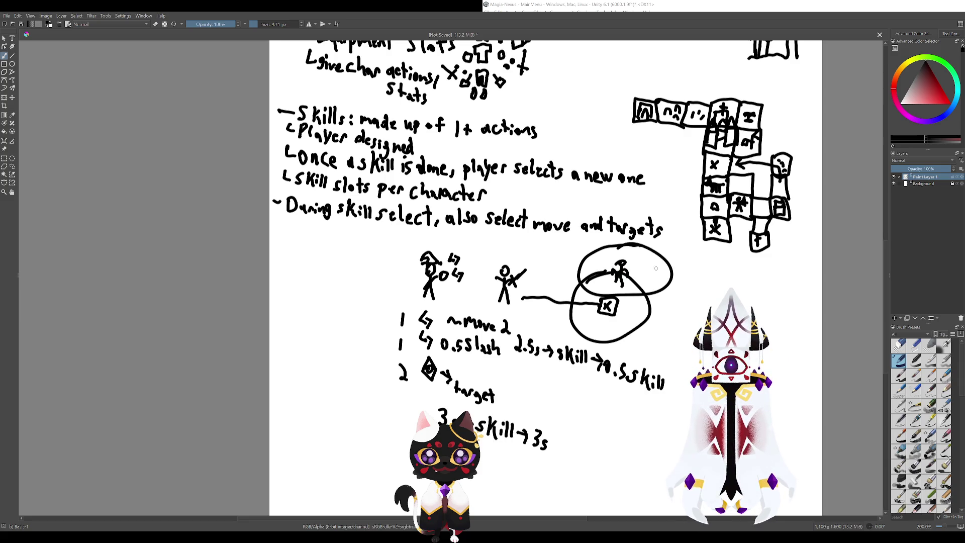
{"action": "left_click_drag", "start_coordinate": [660, 284], "coordinate": [696, 247]}
{"action": "mouse_move", "coordinate": [631, 245]}
{"action": "left_mouse_down"}
{"action": "mouse_move", "coordinate": [596, 240]}
{"action": "mouse_move", "coordinate": [583, 279]}
{"action": "mouse_move", "coordinate": [629, 279]}
{"action": "left_mouse_up"}
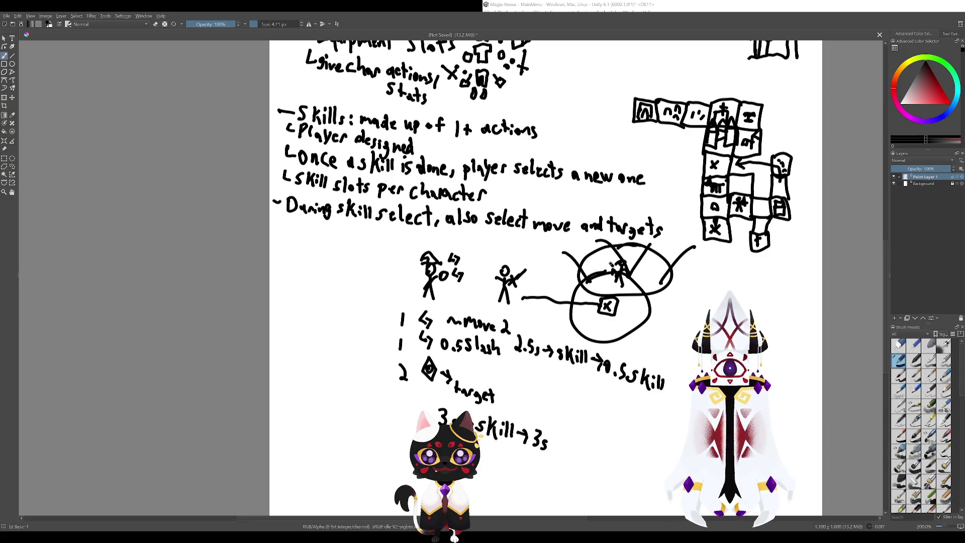
{"action": "key", "text": "ctrl+z"}
{"action": "key", "text": "ctrl+z"}
{"action": "key", "text": "ctrl+z"}
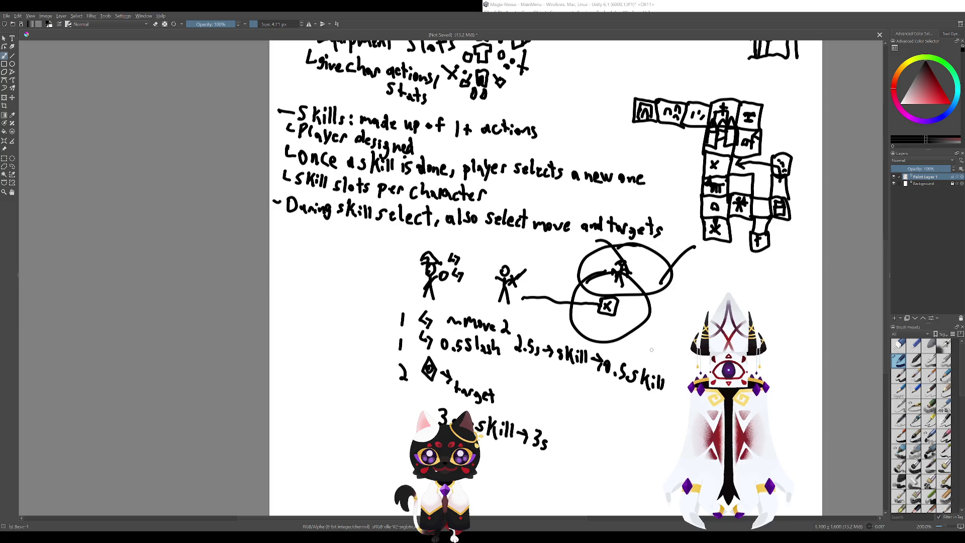
{"action": "key", "text": "ctrl+z"}
{"action": "key", "text": "ctrl+z"}
{"action": "key", "text": "ctrl+z"}
- Remove the trial ellipses around the circled figure and the 1 1 2 column
{"action": "mouse_move", "coordinate": [658, 258]}
{"action": "left_mouse_down"}
{"action": "mouse_move", "coordinate": [621, 301]}
{"action": "mouse_move", "coordinate": [585, 248]}
{"action": "left_mouse_up"}
{"action": "key", "text": "ctrl+z"}
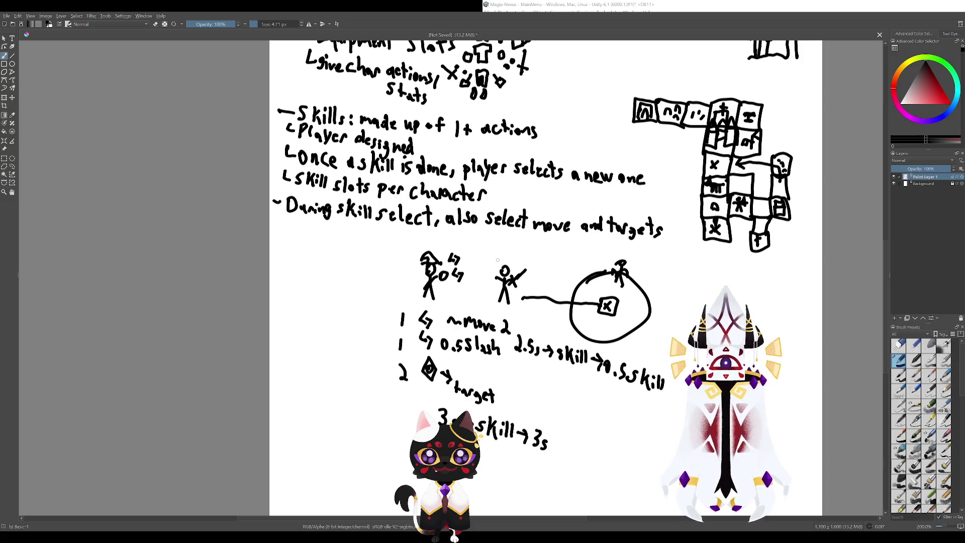
{"action": "mouse_move", "coordinate": [498, 260]}
{"action": "left_mouse_down"}
{"action": "mouse_move", "coordinate": [536, 247]}
{"action": "mouse_move", "coordinate": [513, 365]}
{"action": "left_mouse_up"}
{"action": "key", "text": "ctrl+z"}
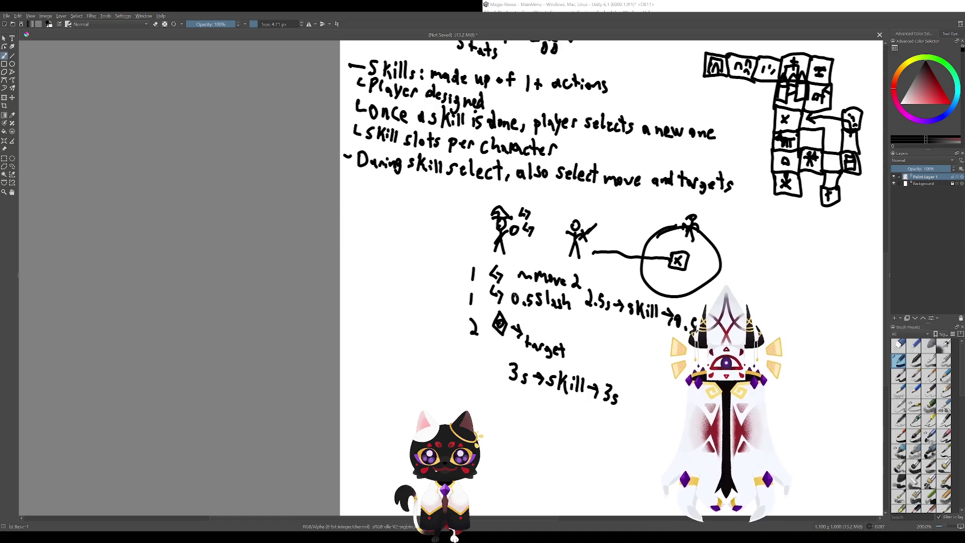
{"action": "left_click_drag", "start_coordinate": [522, 308], "coordinate": [484, 337]}
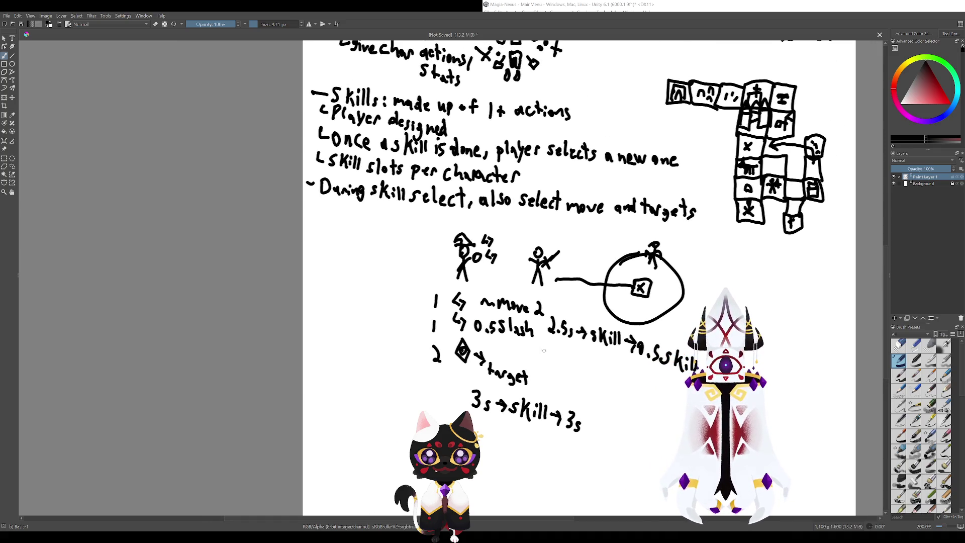
- Discard the trial circles around the wizard and draw a new stick figure to its left
{"action": "left_click_drag", "start_coordinate": [486, 283], "coordinate": [557, 383]}
{"action": "mouse_move", "coordinate": [545, 324]}
{"action": "left_mouse_down"}
{"action": "mouse_move", "coordinate": [510, 341]}
{"action": "mouse_move", "coordinate": [542, 384]}
{"action": "mouse_move", "coordinate": [537, 316]}
{"action": "mouse_move", "coordinate": [518, 351]}
{"action": "left_mouse_up"}
{"action": "key", "text": "ctrl+z"}
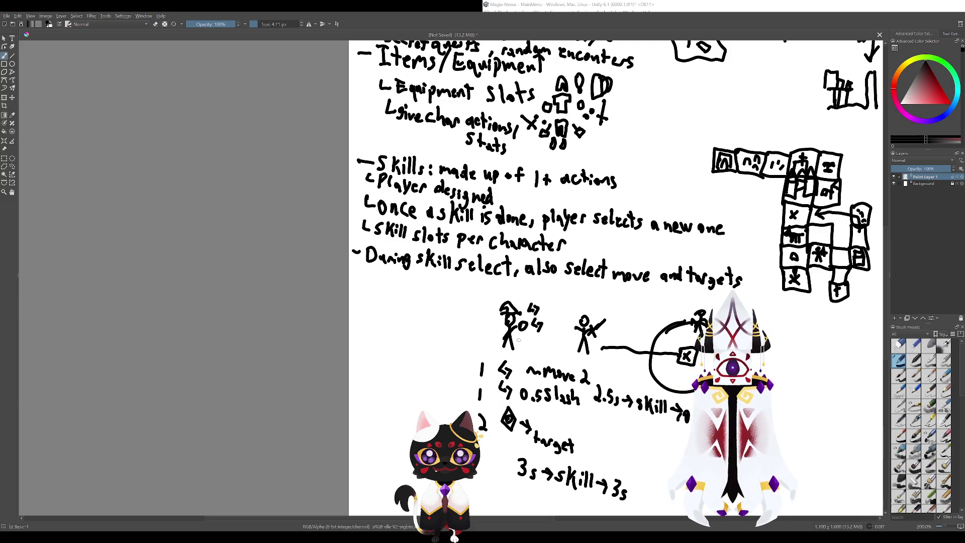
{"action": "left_click_drag", "start_coordinate": [520, 292], "coordinate": [528, 293]}
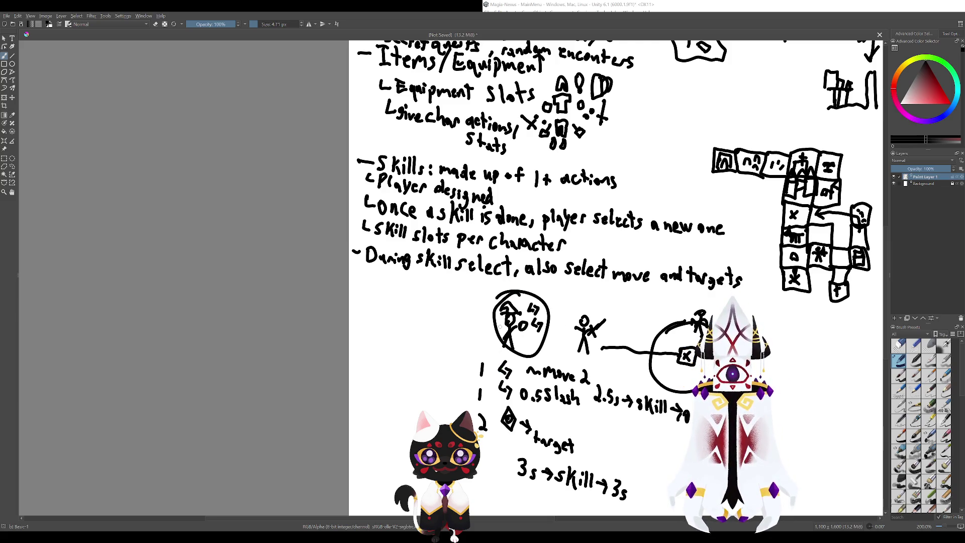
{"action": "key", "text": "ctrl+z"}
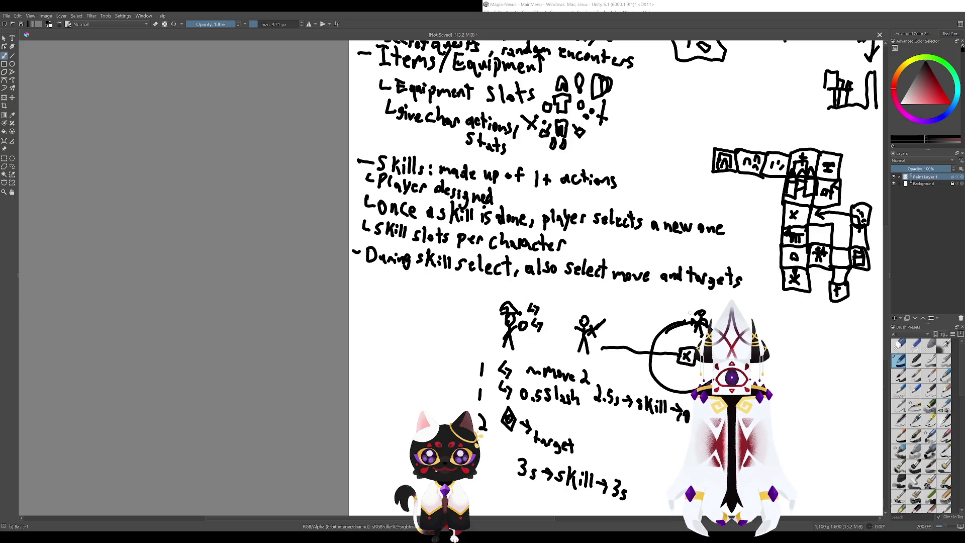
{"action": "mouse_move", "coordinate": [465, 346]}
{"action": "left_mouse_down"}
{"action": "mouse_move", "coordinate": [475, 309]}
{"action": "mouse_move", "coordinate": [475, 330]}
{"action": "mouse_move", "coordinate": [507, 329]}
{"action": "mouse_move", "coordinate": [460, 334]}
{"action": "left_mouse_up"}
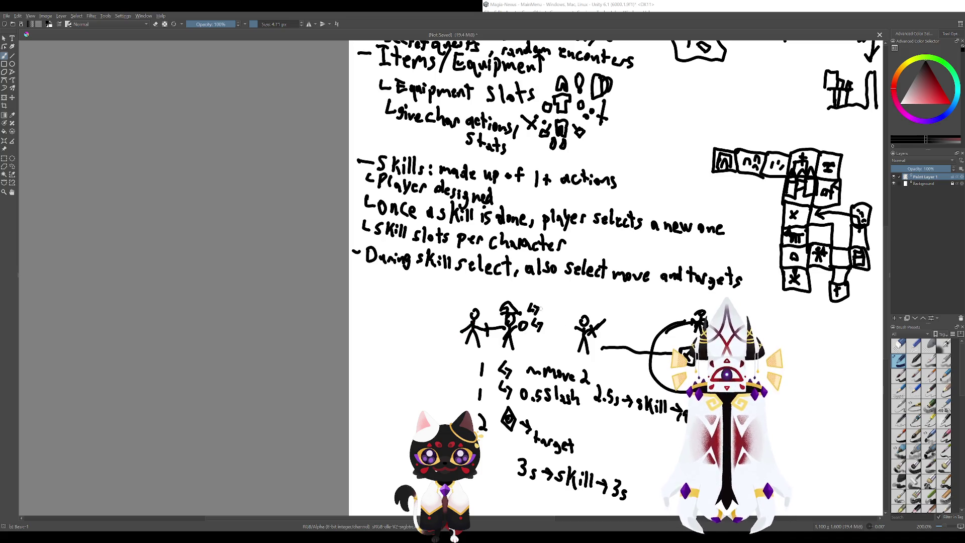
{"action": "mouse_move", "coordinate": [533, 308]}
{"action": "left_mouse_down"}
{"action": "mouse_move", "coordinate": [550, 335]}
{"action": "mouse_move", "coordinate": [538, 335]}
{"action": "left_mouse_up"}
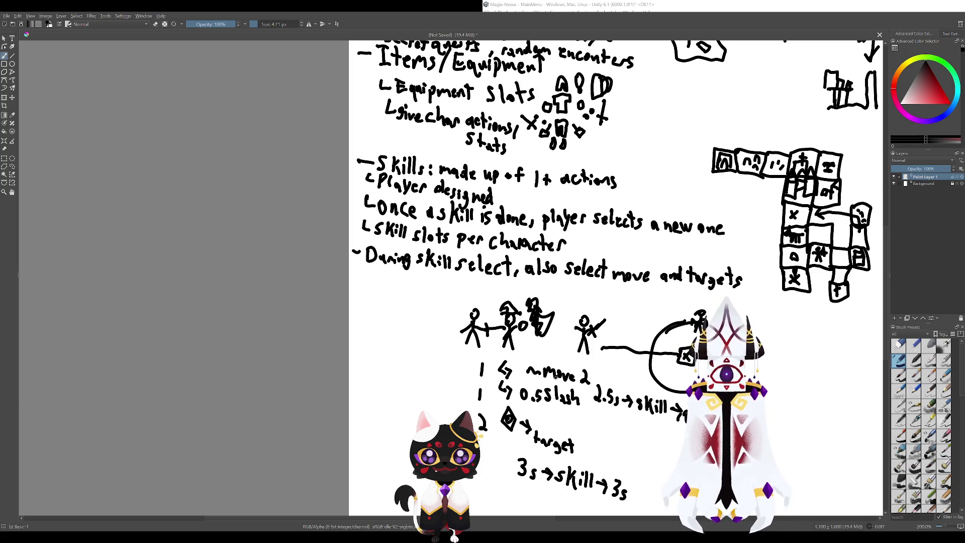
{"action": "key", "text": "ctrl+z"}
{"action": "key", "text": "ctrl+z"}
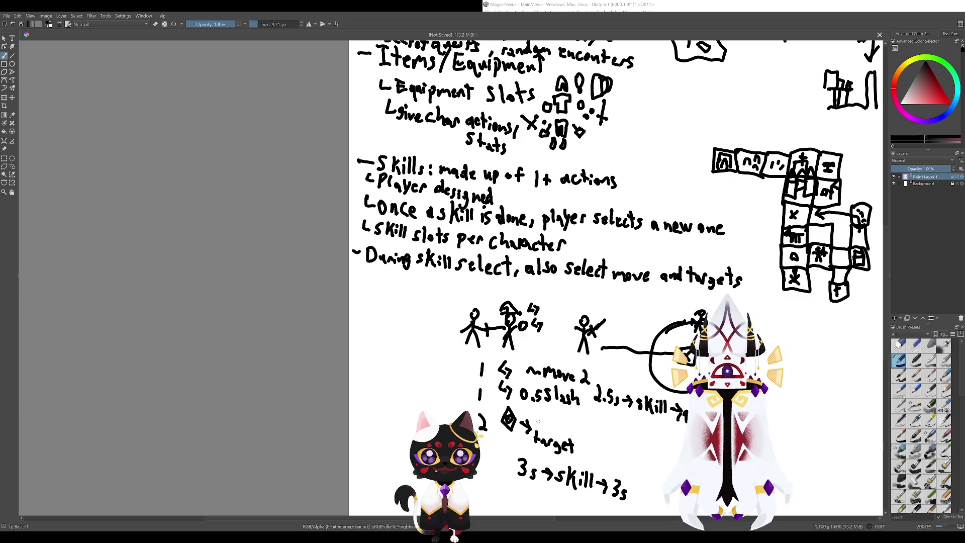
{"action": "scroll", "coordinate": [616, 276], "scroll_direction": "down", "scroll_amount": 2}
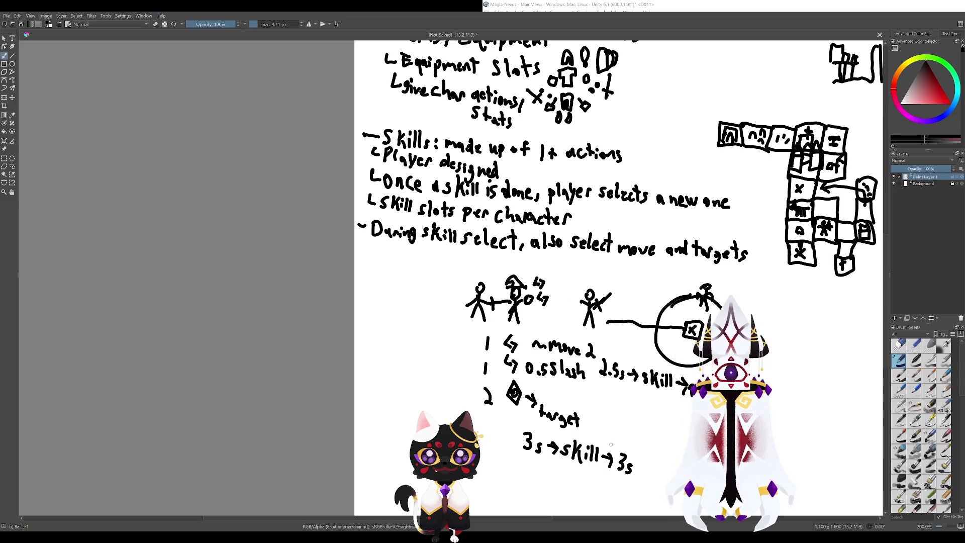
{"action": "mouse_move", "coordinate": [606, 441]}
{"action": "left_mouse_down"}
{"action": "mouse_move", "coordinate": [549, 445]}
{"action": "mouse_move", "coordinate": [601, 470]}
{"action": "left_mouse_up"}
{"action": "key", "text": "ctrl+z"}
{"action": "scroll", "coordinate": [550, 371], "scroll_direction": "up", "scroll_amount": 3}
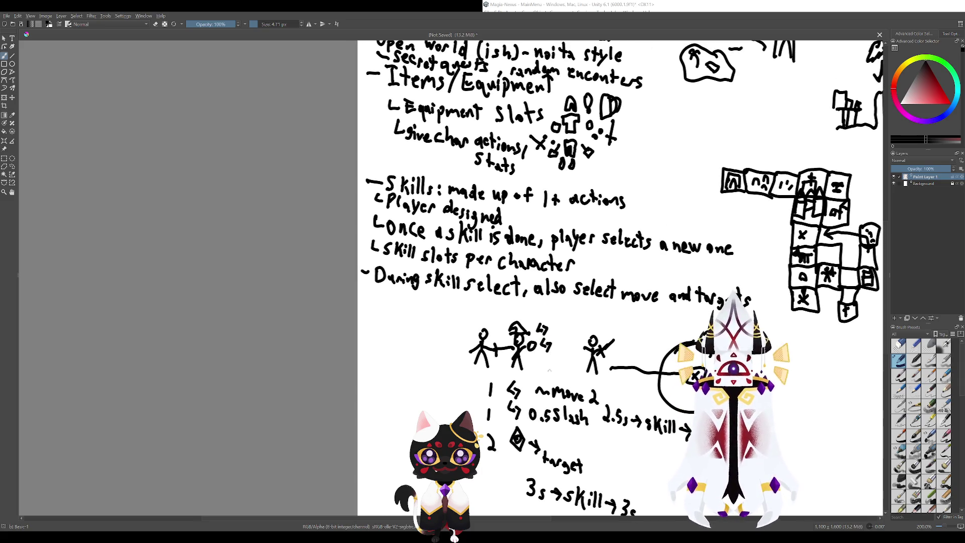
{"action": "scroll", "coordinate": [552, 401], "scroll_direction": "down", "scroll_amount": 1}
{"action": "mouse_move", "coordinate": [500, 333]}
{"action": "left_mouse_down"}
{"action": "mouse_move", "coordinate": [544, 301]}
{"action": "mouse_move", "coordinate": [546, 312]}
{"action": "left_mouse_up"}
{"action": "key", "text": "ctrl+z"}
{"action": "key", "text": "ctrl+z"}
{"action": "key", "text": "ctrl+z"}
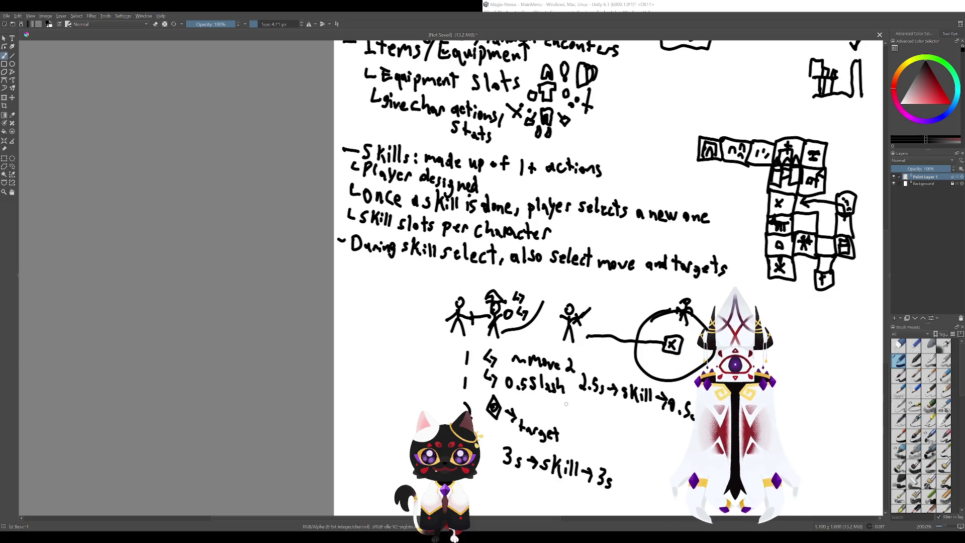
{"action": "left_click_drag", "start_coordinate": [461, 292], "coordinate": [470, 301]}
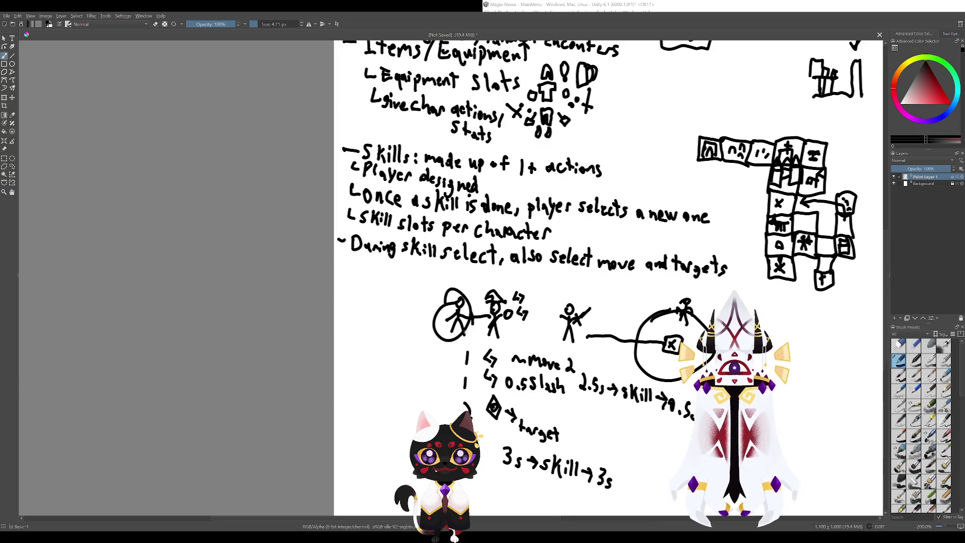
{"action": "key", "text": "ctrl+z"}
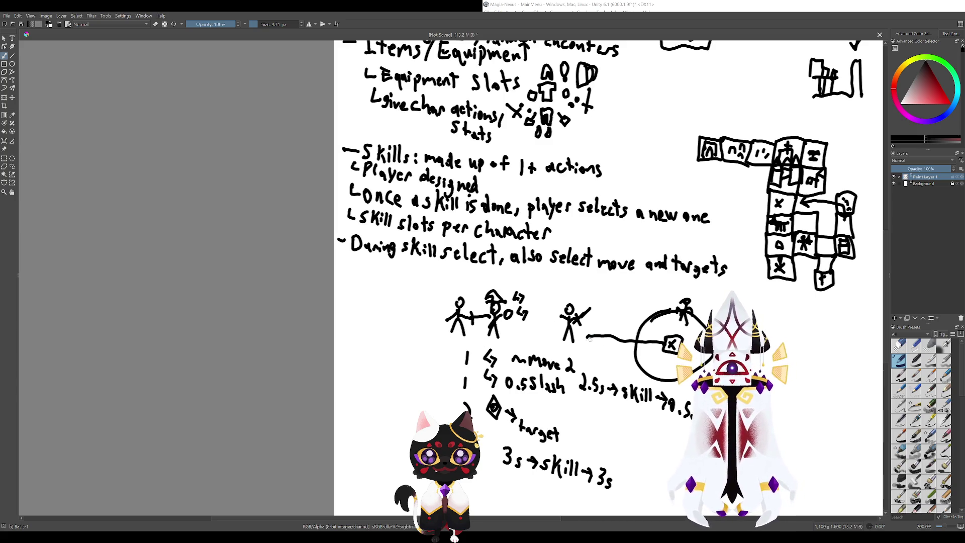
{"action": "mouse_move", "coordinate": [560, 344]}
{"action": "left_mouse_down"}
{"action": "mouse_move", "coordinate": [489, 342]}
{"action": "mouse_move", "coordinate": [476, 320]}
{"action": "mouse_move", "coordinate": [445, 336]}
{"action": "mouse_move", "coordinate": [467, 298]}
{"action": "left_mouse_up"}
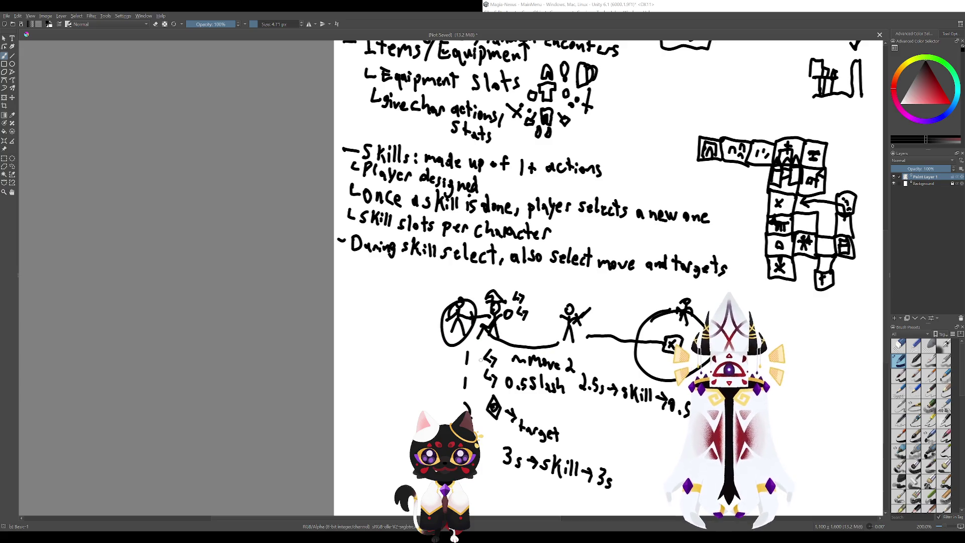
{"action": "key", "text": "ctrl+z"}
{"action": "key", "text": "ctrl+z"}
{"action": "key", "text": "ctrl+z"}
{"action": "left_click_drag", "start_coordinate": [553, 326], "coordinate": [566, 375]}
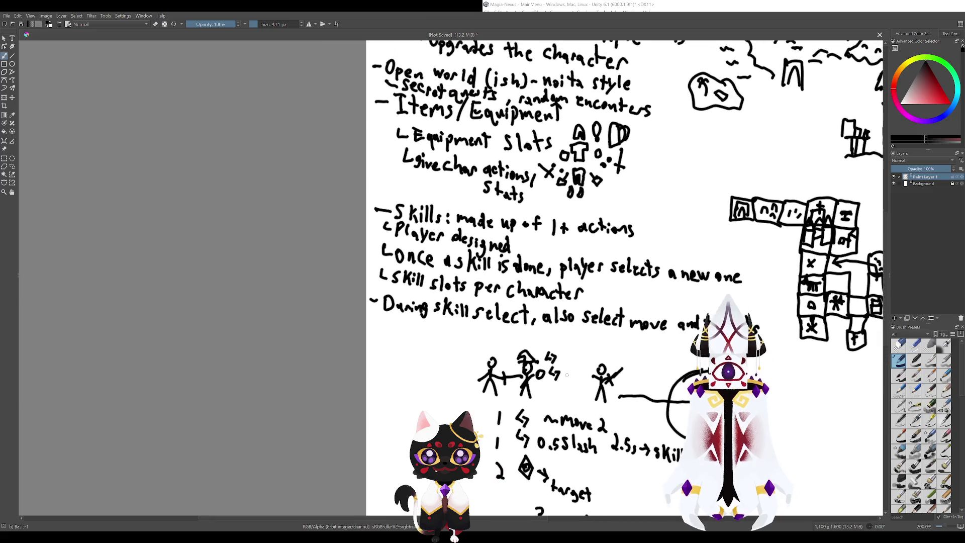
{"action": "left_click_drag", "start_coordinate": [553, 302], "coordinate": [531, 273]}
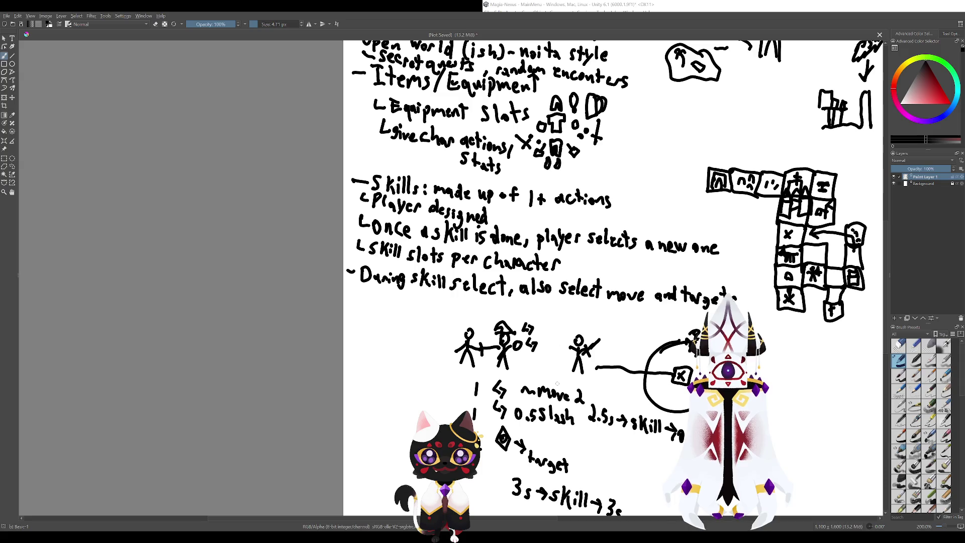
{"action": "mouse_move", "coordinate": [556, 384]}
{"action": "left_mouse_down"}
{"action": "mouse_move", "coordinate": [506, 281]}
{"action": "mouse_move", "coordinate": [547, 333]}
{"action": "left_mouse_up"}
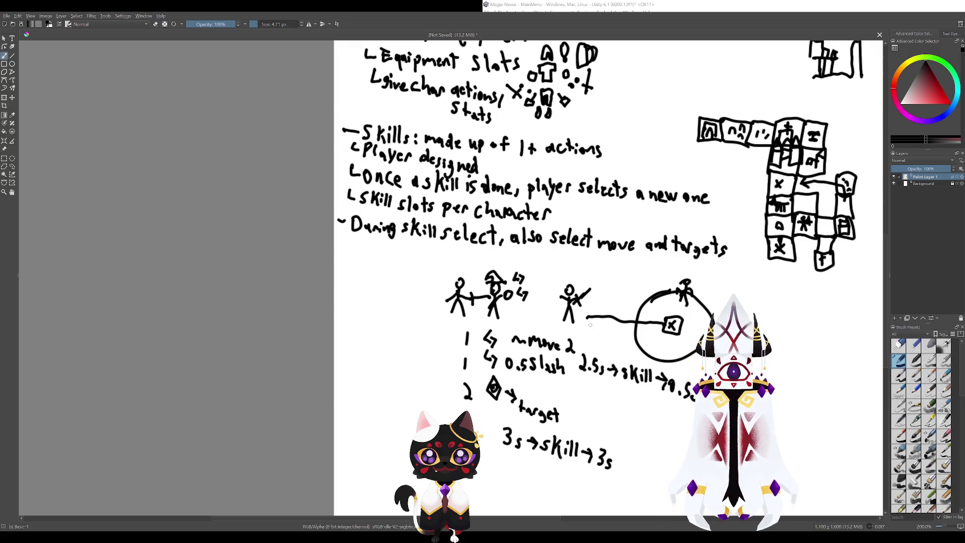
{"action": "left_click_drag", "start_coordinate": [590, 324], "coordinate": [536, 312]}
{"action": "left_click_drag", "start_coordinate": [521, 265], "coordinate": [490, 279]}
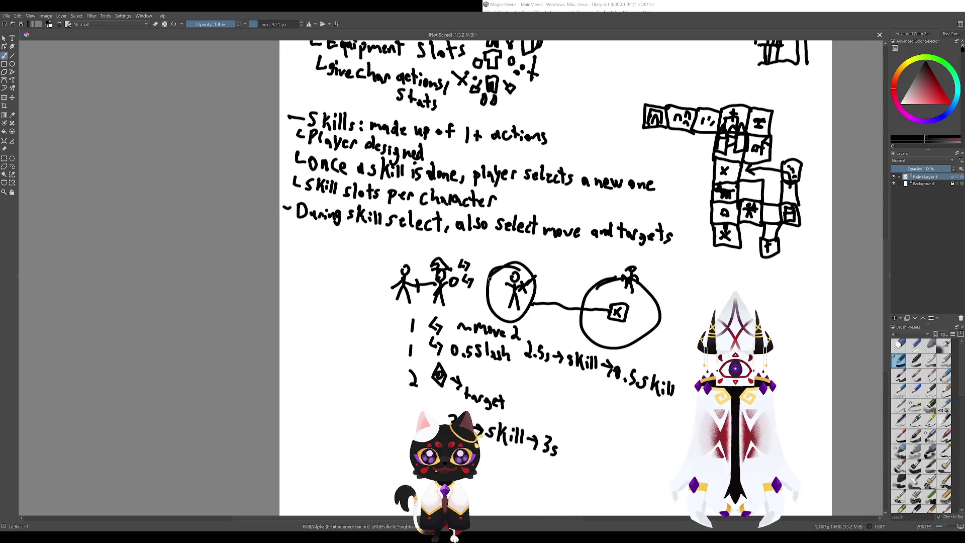
{"action": "key", "text": "ctrl+z"}
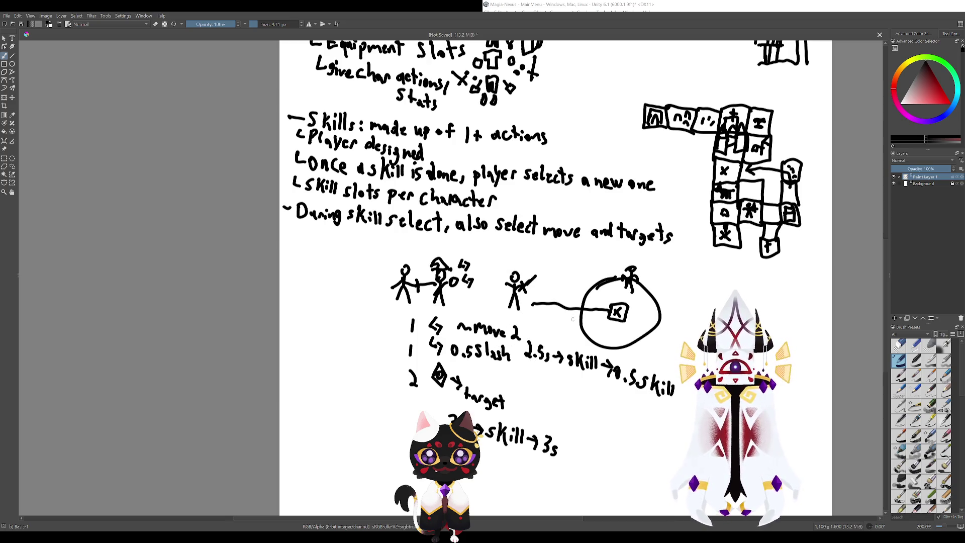
{"action": "left_click_drag", "start_coordinate": [639, 271], "coordinate": [610, 278]}
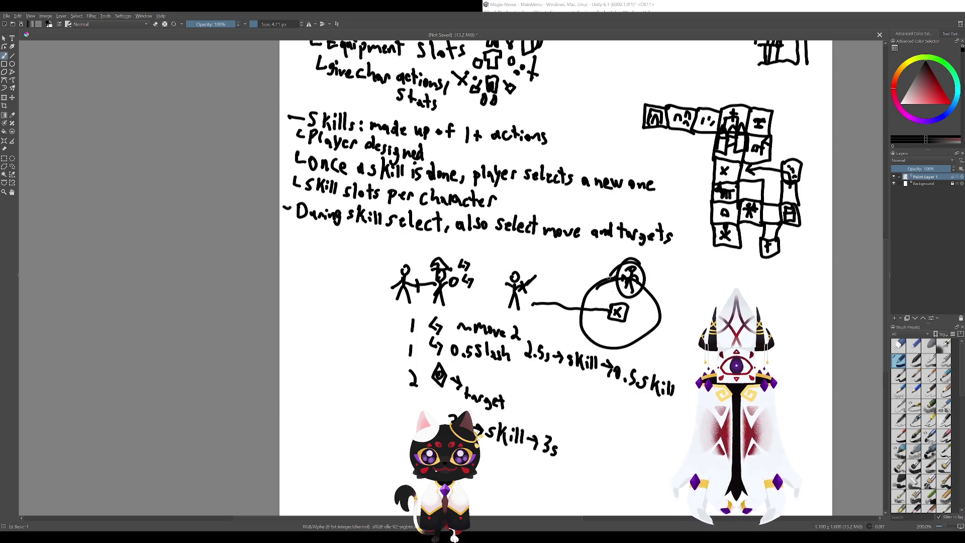
{"action": "key", "text": "ctrl+z"}
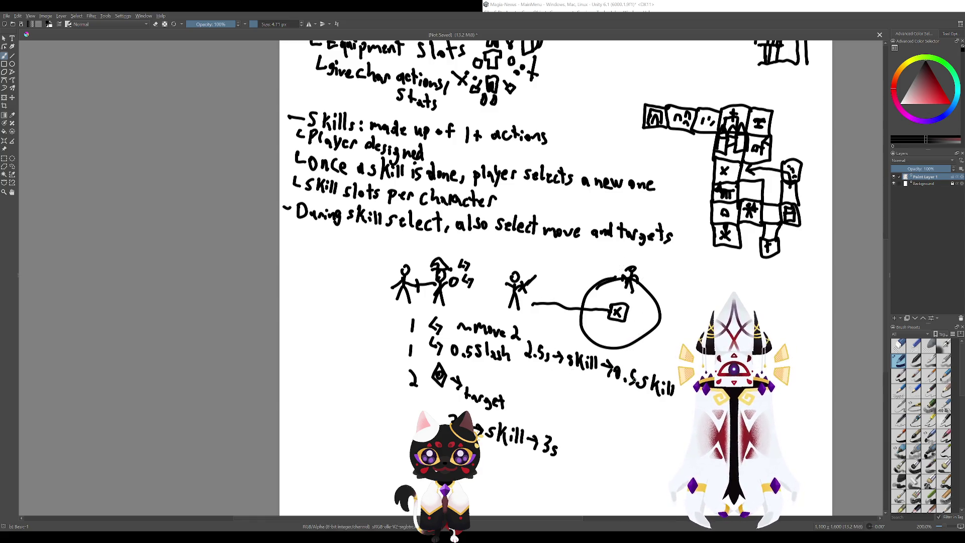
{"action": "mouse_move", "coordinate": [473, 335]}
{"action": "left_mouse_down"}
{"action": "mouse_move", "coordinate": [442, 352]}
{"action": "mouse_move", "coordinate": [480, 333]}
{"action": "left_mouse_up"}
{"action": "key", "text": "ctrl+z"}
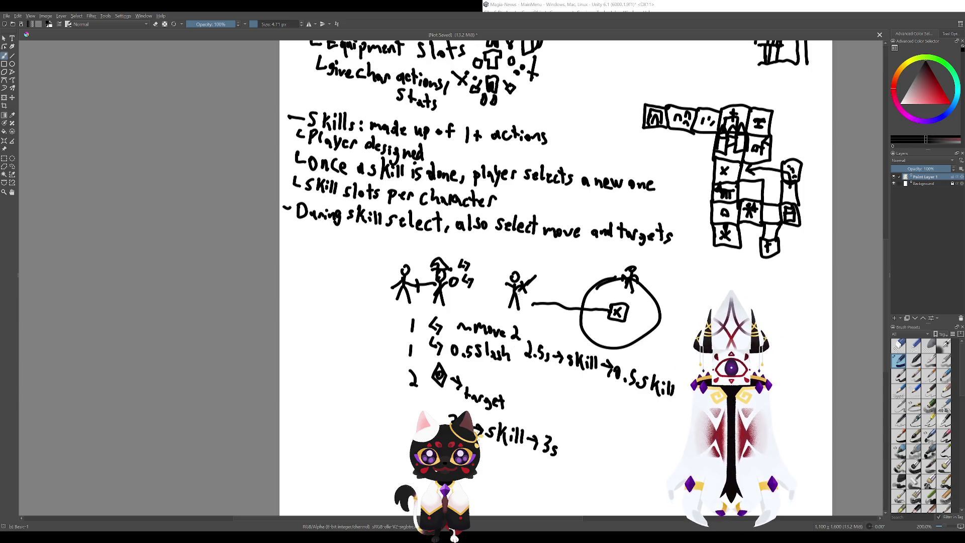
{"action": "mouse_move", "coordinate": [535, 280]}
{"action": "left_mouse_down"}
{"action": "mouse_move", "coordinate": [499, 292]}
{"action": "mouse_move", "coordinate": [534, 305]}
{"action": "left_mouse_up"}
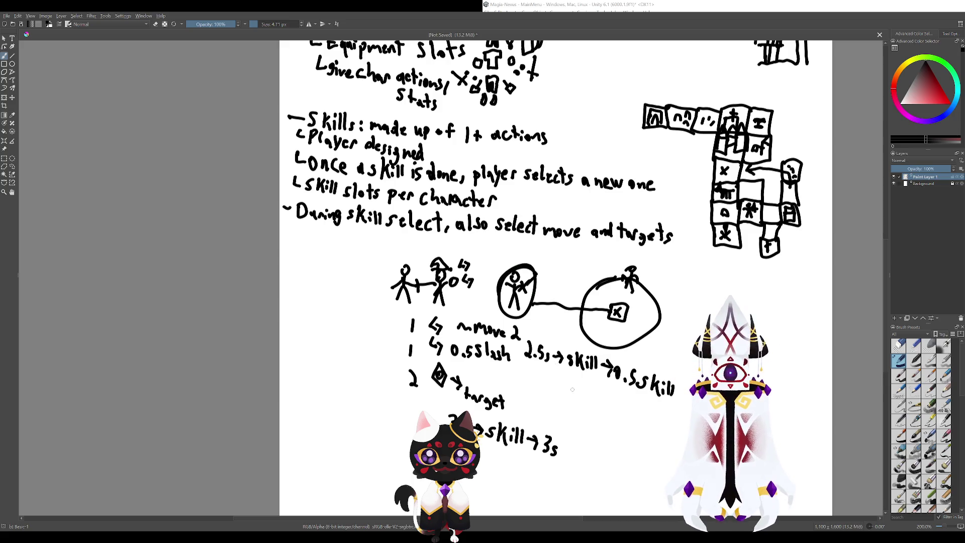
{"action": "key", "text": "ctrl+z"}
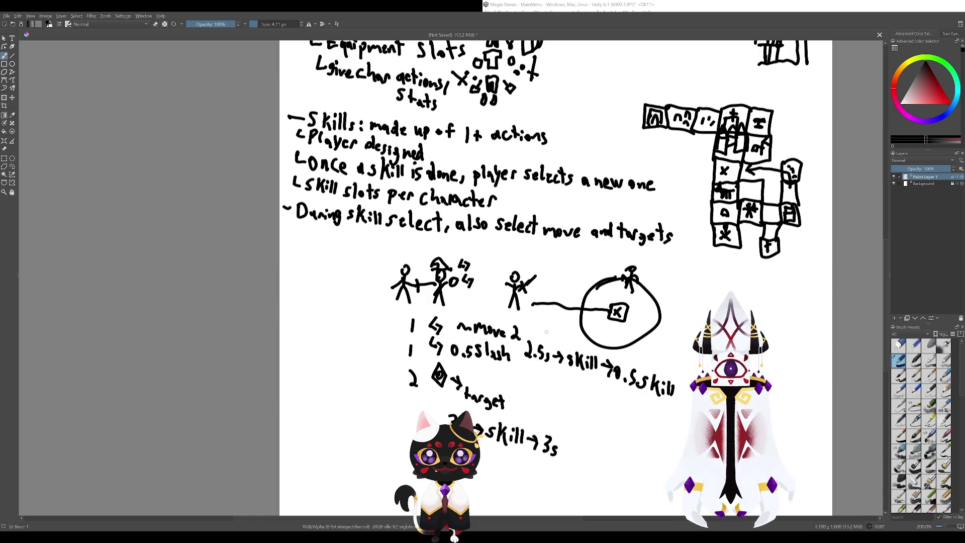
{"action": "mouse_move", "coordinate": [499, 288]}
{"action": "left_mouse_down"}
{"action": "mouse_move", "coordinate": [529, 329]}
{"action": "mouse_move", "coordinate": [592, 358]}
{"action": "left_mouse_up"}
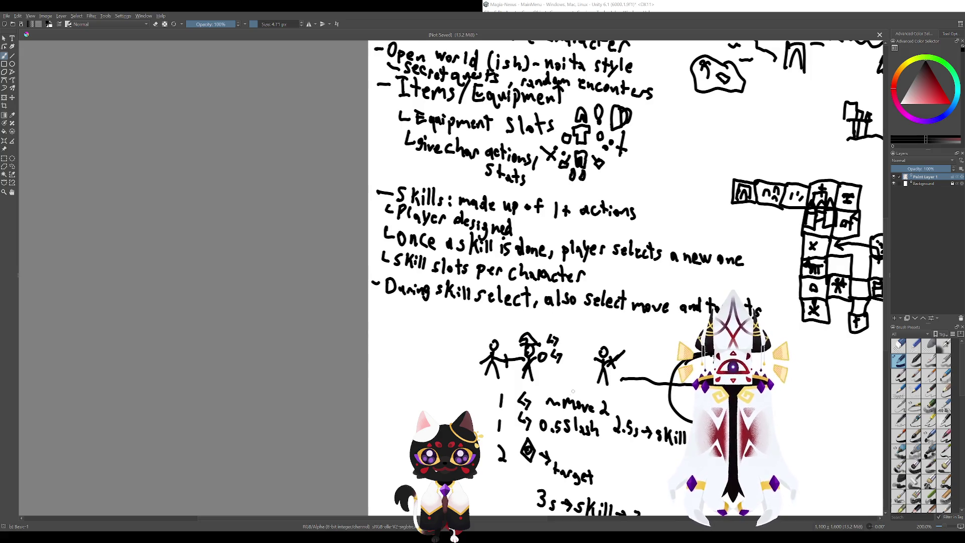
{"action": "left_click_drag", "start_coordinate": [554, 302], "coordinate": [448, 240]}
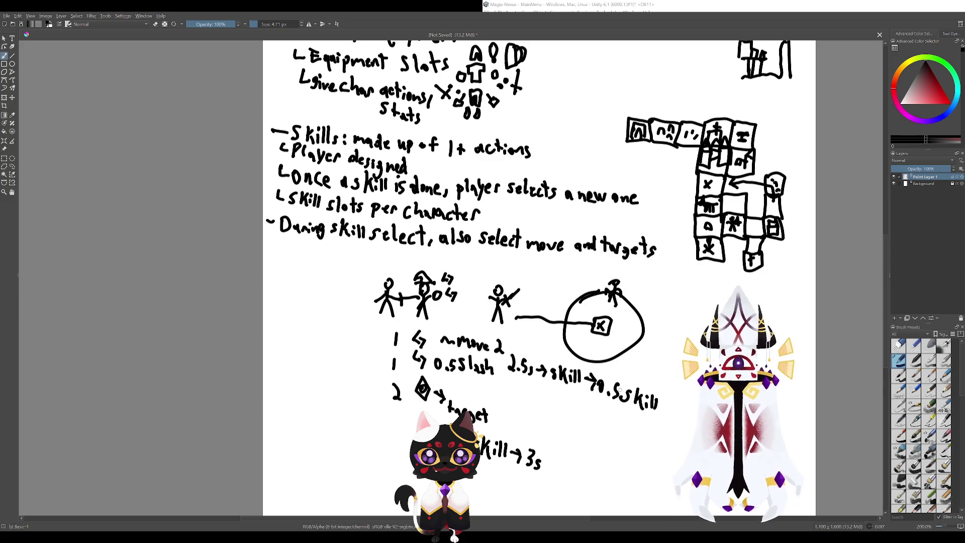
{"action": "left_click_drag", "start_coordinate": [555, 356], "coordinate": [586, 386]}
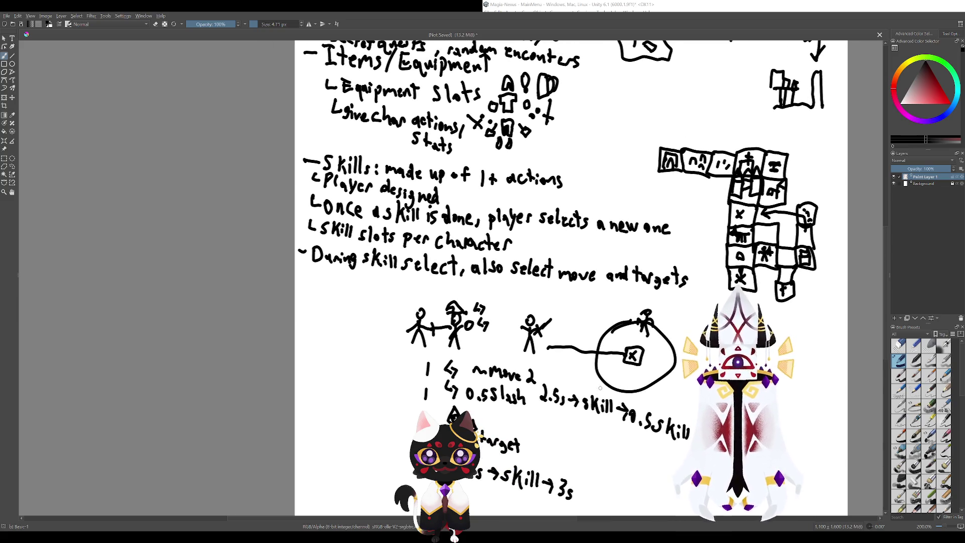
{"action": "left_click_drag", "start_coordinate": [609, 427], "coordinate": [518, 365]}
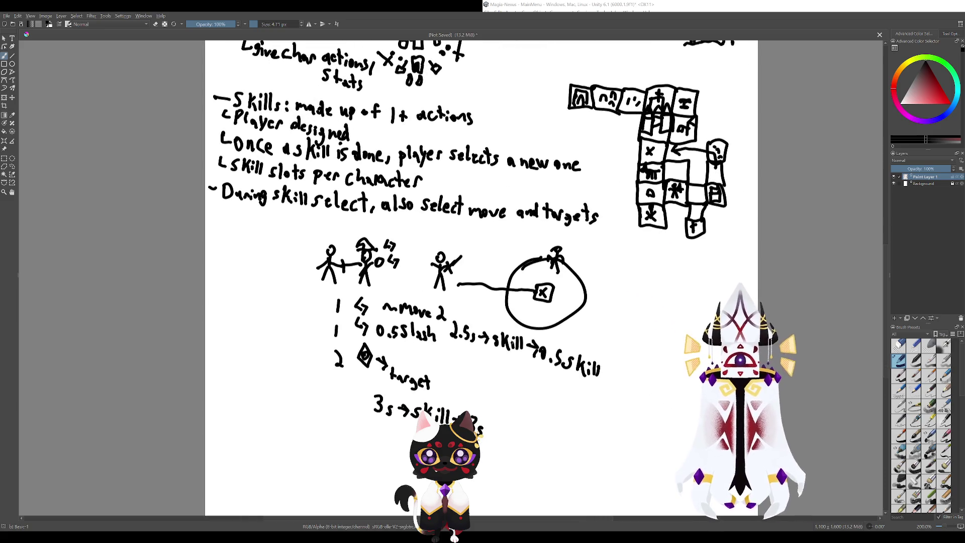
{"action": "mouse_move", "coordinate": [471, 272]}
{"action": "left_mouse_down"}
{"action": "mouse_move", "coordinate": [502, 246]}
{"action": "mouse_move", "coordinate": [596, 254]}
{"action": "mouse_move", "coordinate": [664, 314]}
{"action": "mouse_move", "coordinate": [633, 322]}
{"action": "mouse_move", "coordinate": [666, 301]}
{"action": "left_mouse_up"}
{"action": "mouse_move", "coordinate": [683, 346]}
{"action": "left_mouse_down"}
{"action": "mouse_move", "coordinate": [600, 286]}
{"action": "mouse_move", "coordinate": [563, 285]}
{"action": "left_mouse_up"}
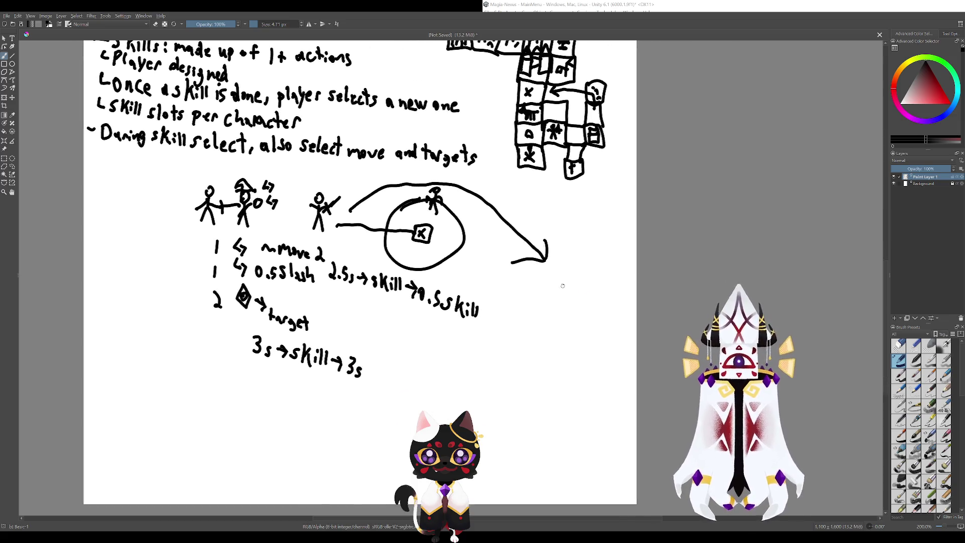
{"action": "left_click_drag", "start_coordinate": [533, 247], "coordinate": [489, 287]}
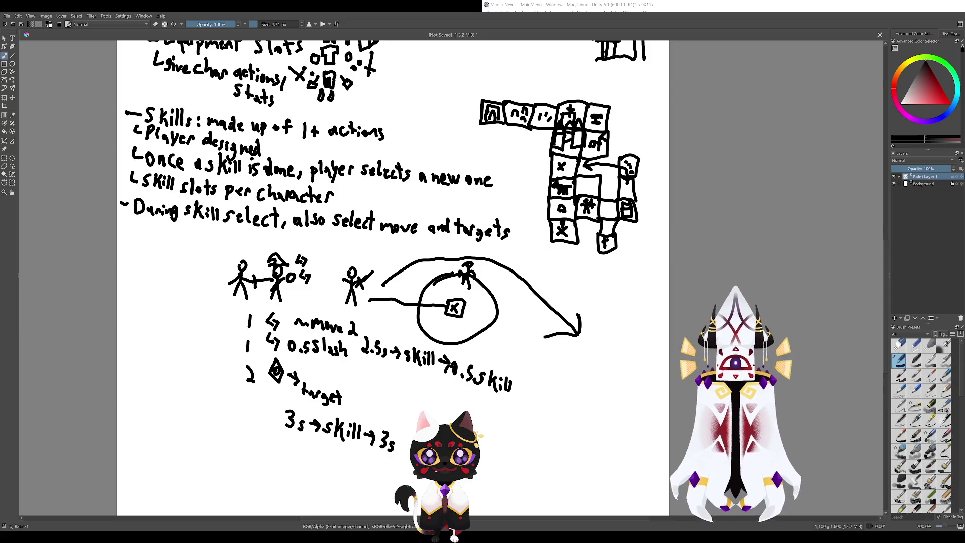
{"action": "mouse_move", "coordinate": [583, 362]}
{"action": "left_mouse_down"}
{"action": "mouse_move", "coordinate": [595, 366]}
{"action": "mouse_move", "coordinate": [592, 334]}
{"action": "mouse_move", "coordinate": [598, 356]}
{"action": "mouse_move", "coordinate": [604, 338]}
{"action": "mouse_move", "coordinate": [606, 346]}
{"action": "mouse_move", "coordinate": [565, 346]}
{"action": "left_mouse_up"}
{"action": "left_click_drag", "start_coordinate": [577, 348], "coordinate": [564, 356]}
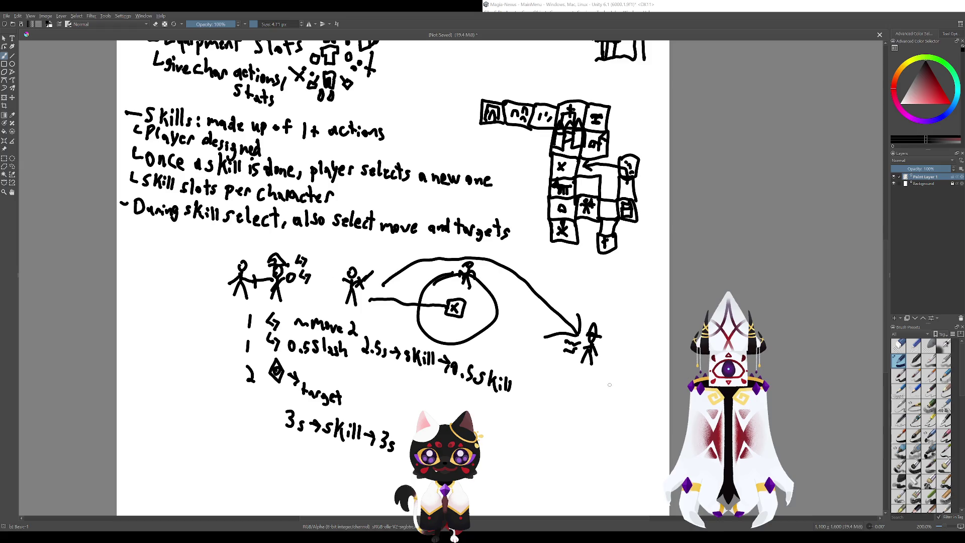
{"action": "key", "text": "ctrl+z"}
{"action": "key", "text": "ctrl+z"}
{"action": "key", "text": "ctrl+z"}
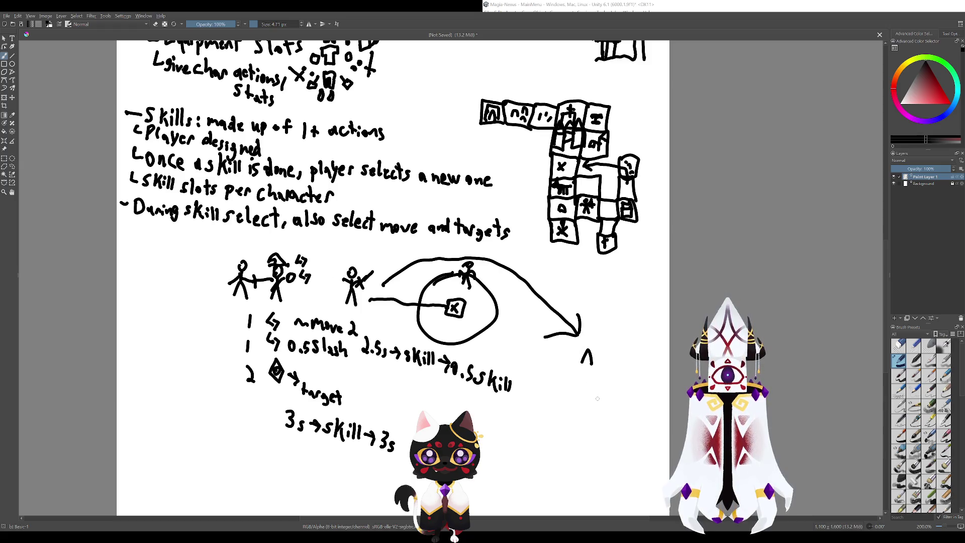
{"action": "key", "text": "ctrl+z"}
{"action": "key", "text": "ctrl+z"}
{"action": "key", "text": "ctrl+z"}
{"action": "mouse_move", "coordinate": [422, 245]}
{"action": "left_mouse_down"}
{"action": "mouse_move", "coordinate": [523, 295]}
{"action": "mouse_move", "coordinate": [603, 319]}
{"action": "mouse_move", "coordinate": [511, 225]}
{"action": "left_mouse_up"}
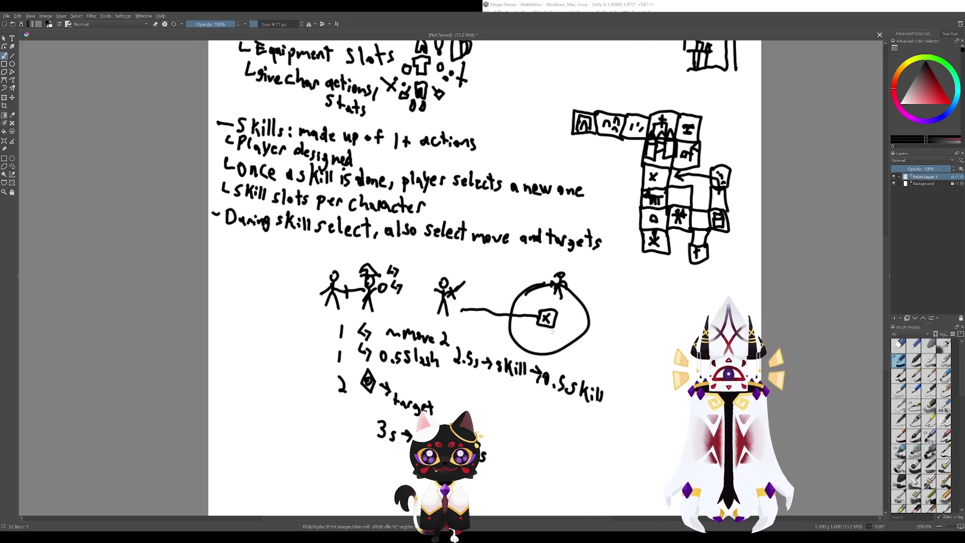
{"action": "left_click_drag", "start_coordinate": [552, 331], "coordinate": [660, 449]}
{"action": "left_click_drag", "start_coordinate": [517, 327], "coordinate": [559, 346]}
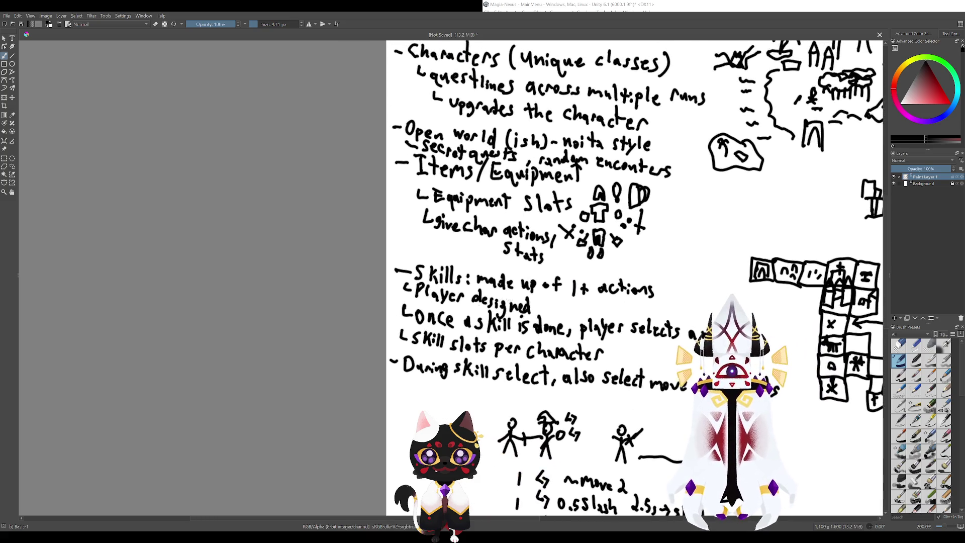
{"action": "mouse_move", "coordinate": [568, 320]}
{"action": "left_mouse_down"}
{"action": "mouse_move", "coordinate": [521, 315]}
{"action": "mouse_move", "coordinate": [457, 200]}
{"action": "left_mouse_up"}
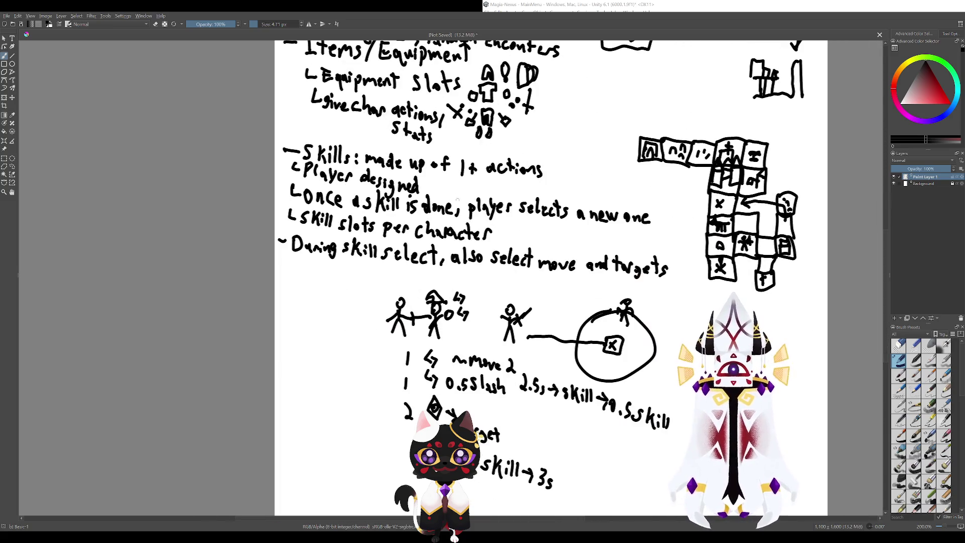
{"action": "mouse_move", "coordinate": [540, 345]}
{"action": "left_mouse_down"}
{"action": "mouse_move", "coordinate": [497, 270]}
{"action": "mouse_move", "coordinate": [457, 232]}
{"action": "left_mouse_up"}
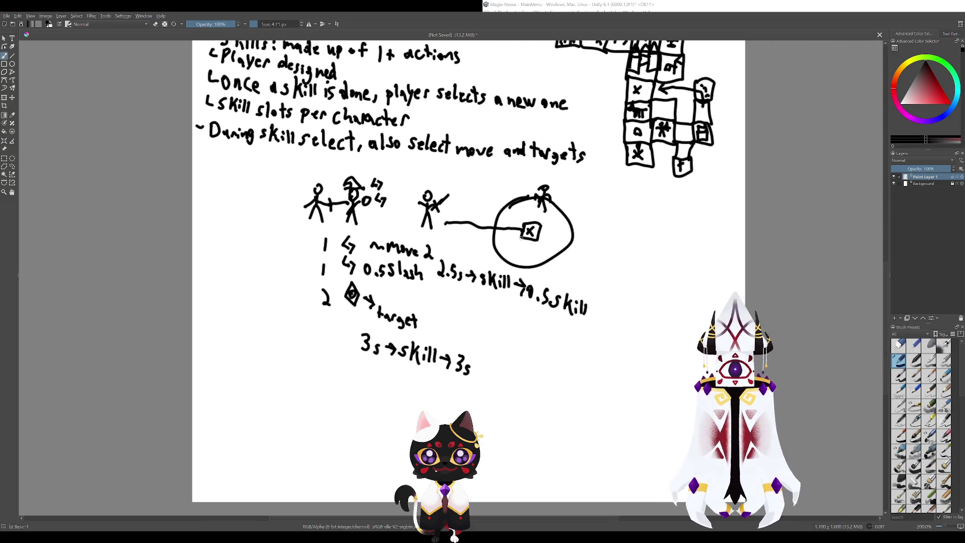
{"action": "mouse_move", "coordinate": [545, 293]}
{"action": "left_mouse_down"}
{"action": "mouse_move", "coordinate": [554, 322]}
{"action": "mouse_move", "coordinate": [616, 322]}
{"action": "mouse_move", "coordinate": [558, 294]}
{"action": "left_mouse_up"}
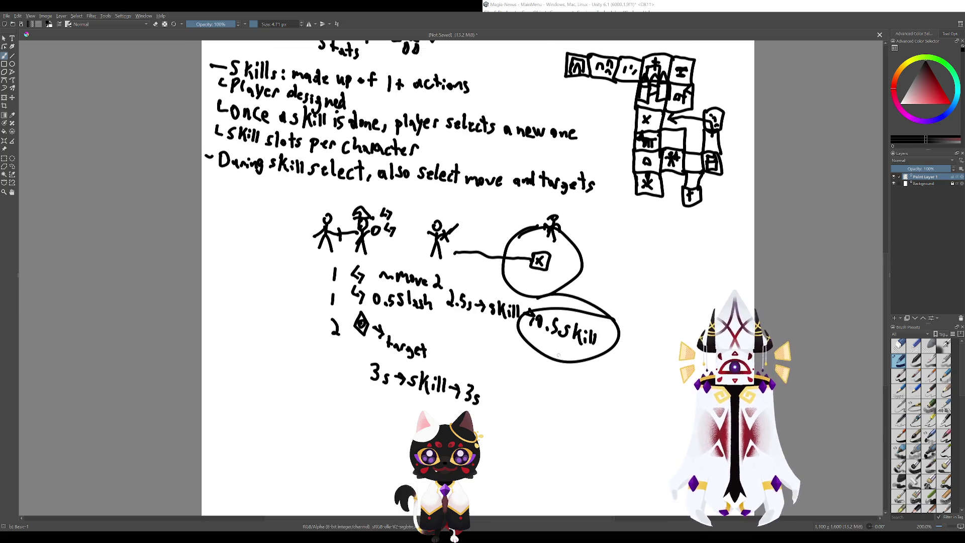
{"action": "key", "text": "ctrl+z"}
{"action": "left_click_drag", "start_coordinate": [533, 351], "coordinate": [574, 380]}
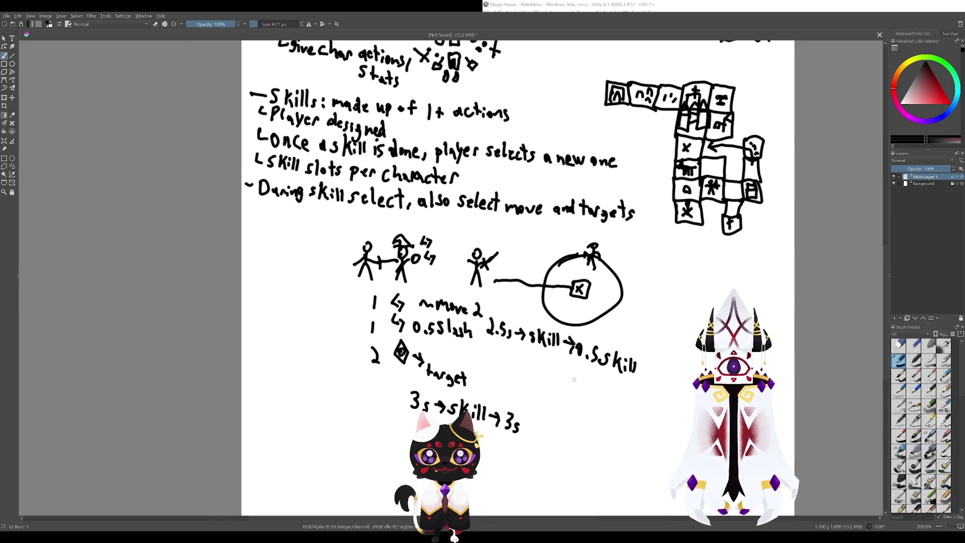
{"action": "left_click_drag", "start_coordinate": [515, 321], "coordinate": [577, 361]}
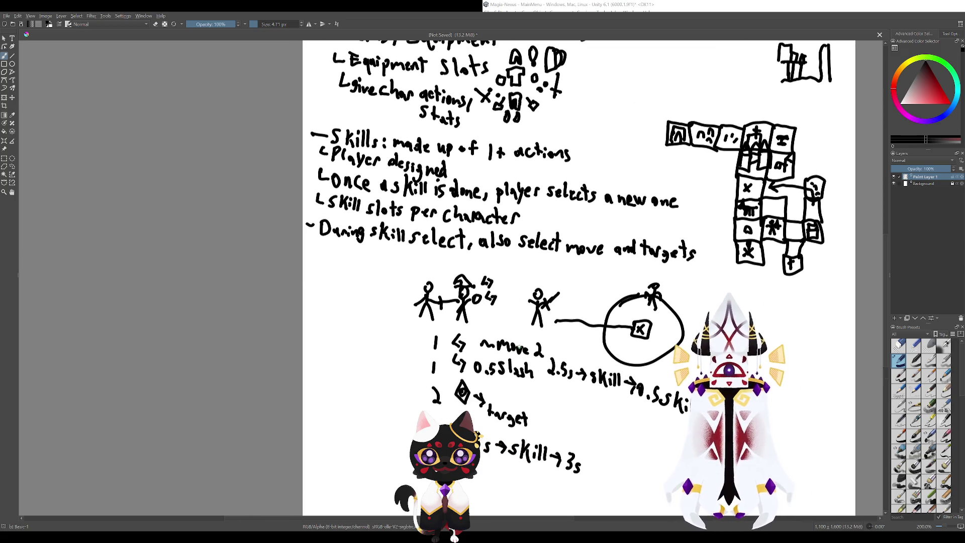
{"action": "mouse_move", "coordinate": [495, 327]}
{"action": "left_mouse_down"}
{"action": "mouse_move", "coordinate": [540, 347]}
{"action": "mouse_move", "coordinate": [498, 325]}
{"action": "left_mouse_up"}
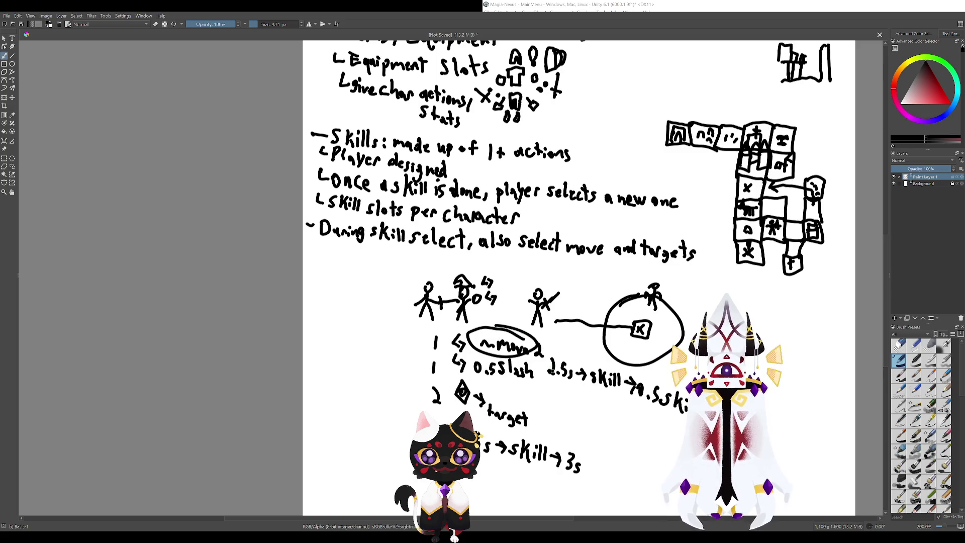
{"action": "key", "text": "ctrl+z"}
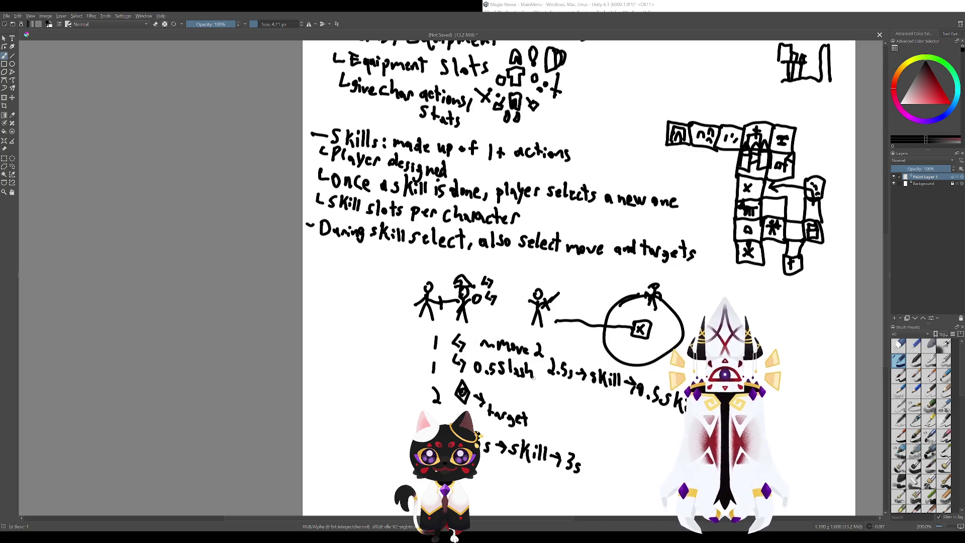
{"action": "left_click_drag", "start_coordinate": [534, 378], "coordinate": [564, 404]}
{"action": "mouse_move", "coordinate": [548, 355]}
{"action": "left_mouse_down"}
{"action": "mouse_move", "coordinate": [508, 377]}
{"action": "mouse_move", "coordinate": [563, 378]}
{"action": "left_mouse_up"}
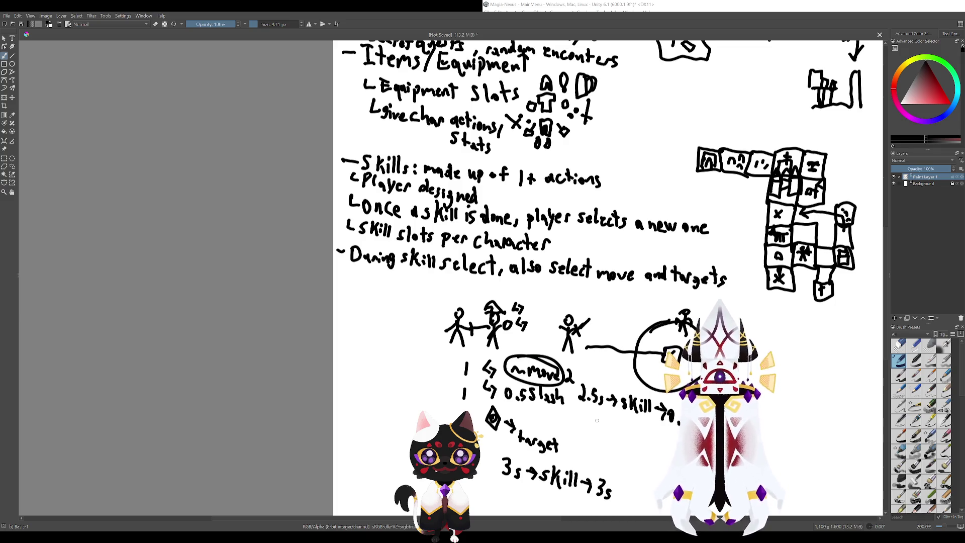
{"action": "key", "text": "ctrl+z"}
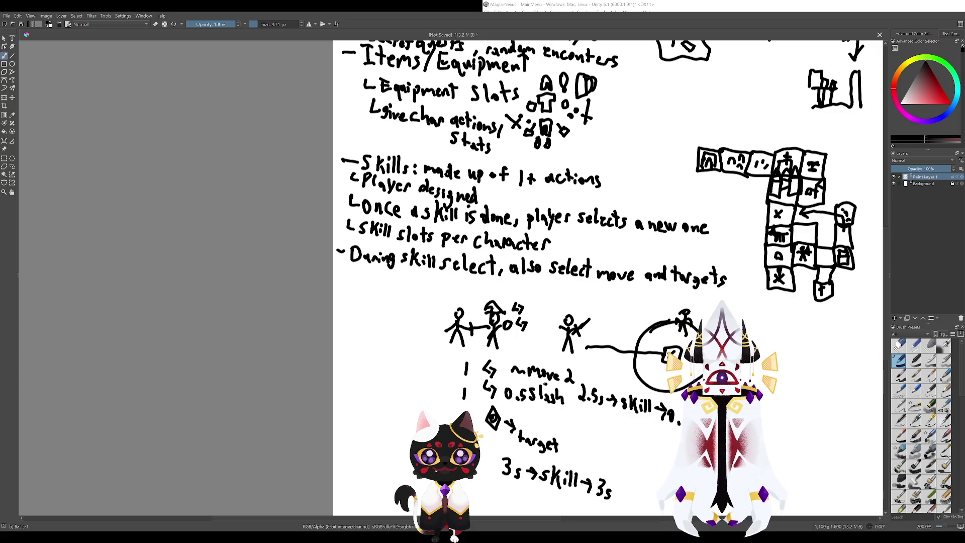
{"action": "left_click_drag", "start_coordinate": [536, 373], "coordinate": [541, 376]}
{"action": "key", "text": "ctrl+z"}
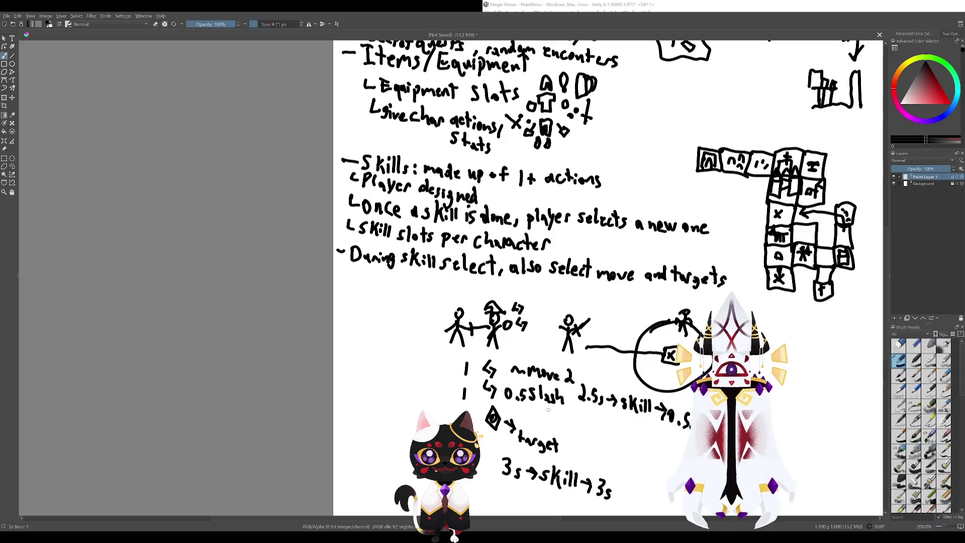
{"action": "mouse_move", "coordinate": [406, 284]}
{"action": "left_mouse_down"}
{"action": "mouse_move", "coordinate": [489, 342]}
{"action": "mouse_move", "coordinate": [568, 352]}
{"action": "left_mouse_up"}
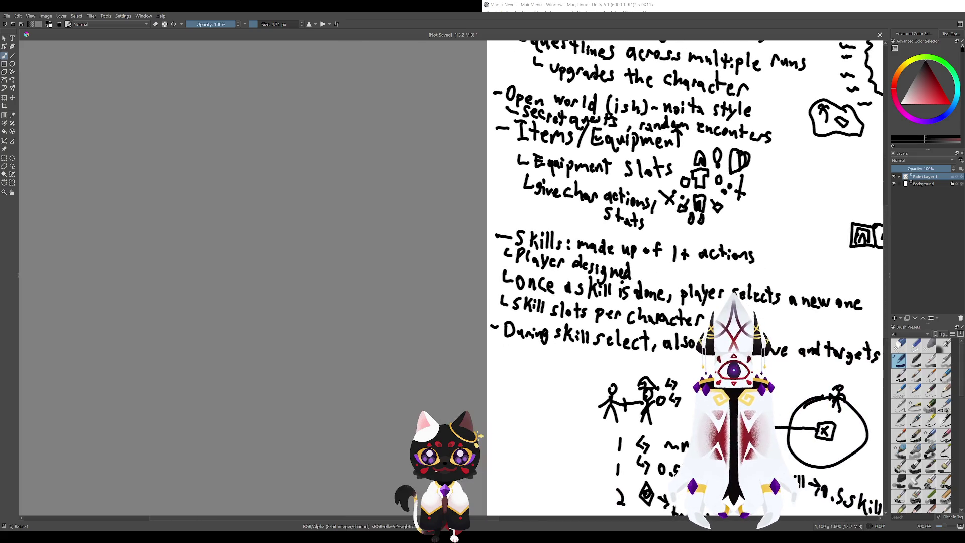
- Handwrite 'Downtime after skill' under the 'During skill select' line, correcting one wrong letter
{"action": "mouse_move", "coordinate": [500, 347]}
{"action": "left_mouse_down"}
{"action": "mouse_move", "coordinate": [501, 359]}
{"action": "mouse_move", "coordinate": [520, 352]}
{"action": "mouse_move", "coordinate": [516, 368]}
{"action": "left_mouse_up"}
{"action": "key", "text": "ctrl+z"}
{"action": "mouse_move", "coordinate": [523, 360]}
{"action": "left_mouse_down"}
{"action": "mouse_move", "coordinate": [569, 374]}
{"action": "mouse_move", "coordinate": [591, 367]}
{"action": "mouse_move", "coordinate": [552, 342]}
{"action": "mouse_move", "coordinate": [561, 350]}
{"action": "left_mouse_up"}
{"action": "left_click_drag", "start_coordinate": [557, 340], "coordinate": [569, 339]}
{"action": "left_click_drag", "start_coordinate": [550, 303], "coordinate": [482, 281]}
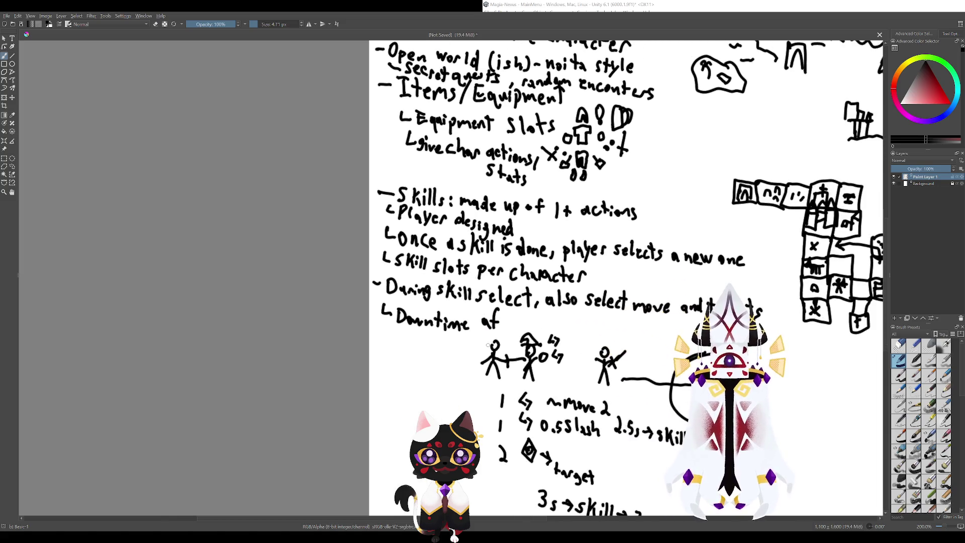
{"action": "left_click_drag", "start_coordinate": [501, 324], "coordinate": [503, 328]}
{"action": "left_click_drag", "start_coordinate": [499, 318], "coordinate": [552, 330]}
{"action": "left_click_drag", "start_coordinate": [555, 322], "coordinate": [566, 331]}
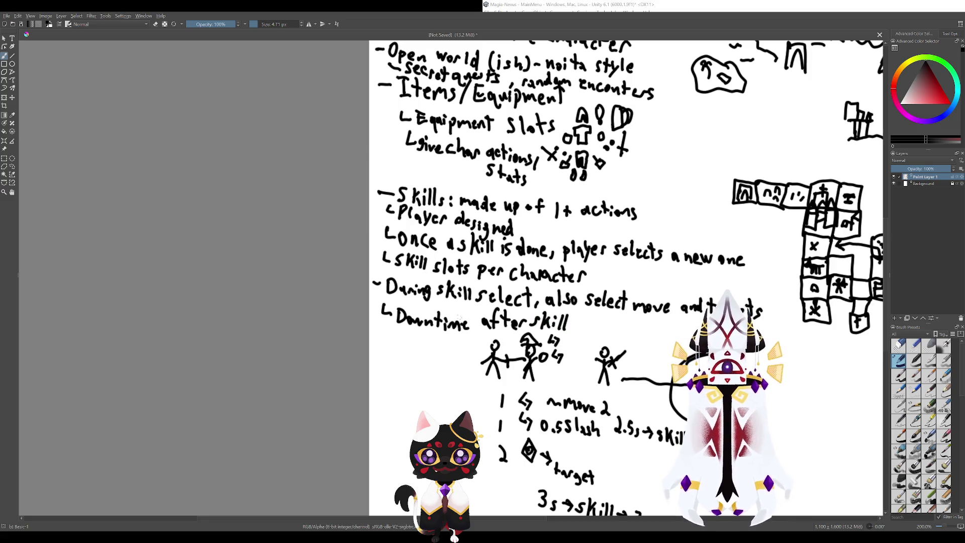
{"action": "left_click_drag", "start_coordinate": [546, 366], "coordinate": [474, 296]}
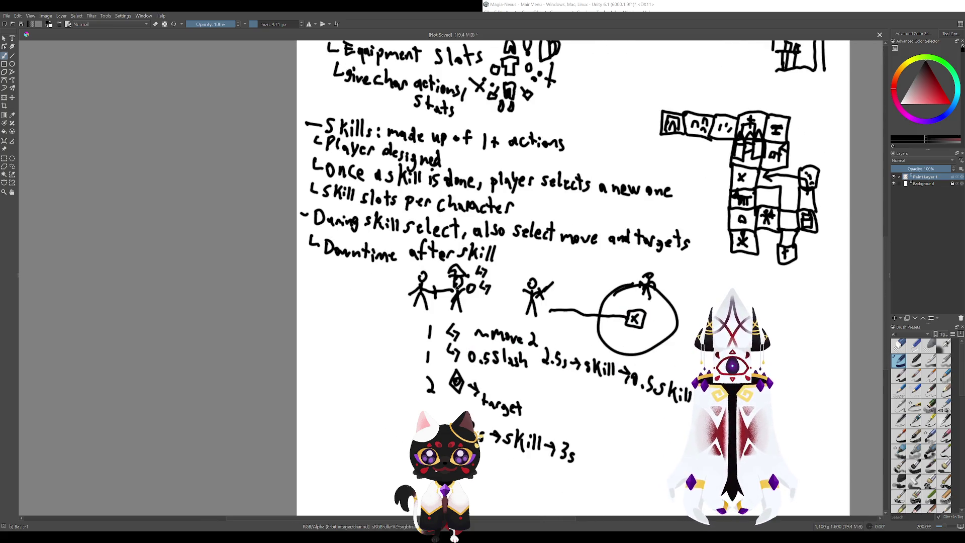
{"action": "scroll", "coordinate": [457, 288], "scroll_direction": "down", "scroll_amount": 2}
{"action": "scroll", "coordinate": [497, 281], "scroll_direction": "up", "scroll_amount": 2}
{"action": "left_click_drag", "start_coordinate": [531, 290], "coordinate": [482, 277]}
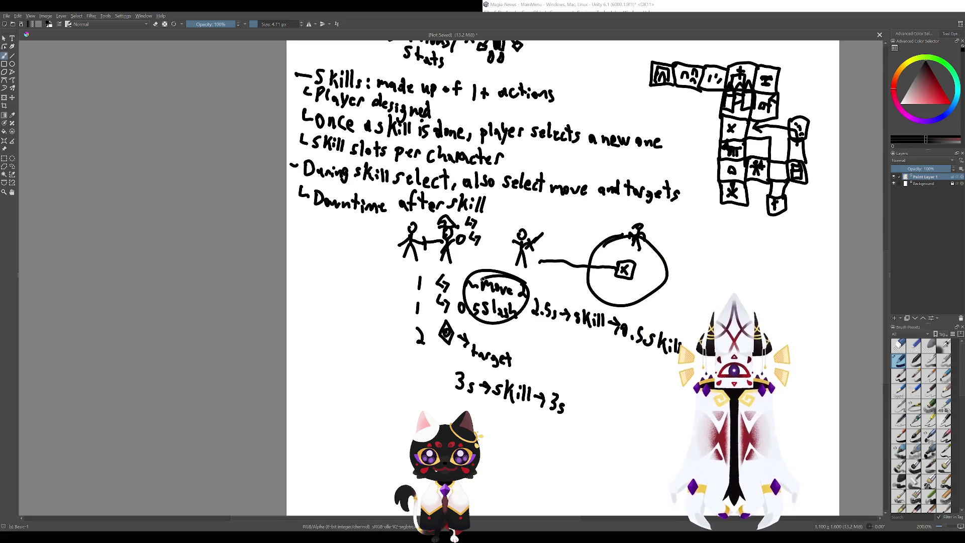
{"action": "key", "text": "ctrl+z"}
{"action": "left_click_drag", "start_coordinate": [525, 332], "coordinate": [589, 442]}
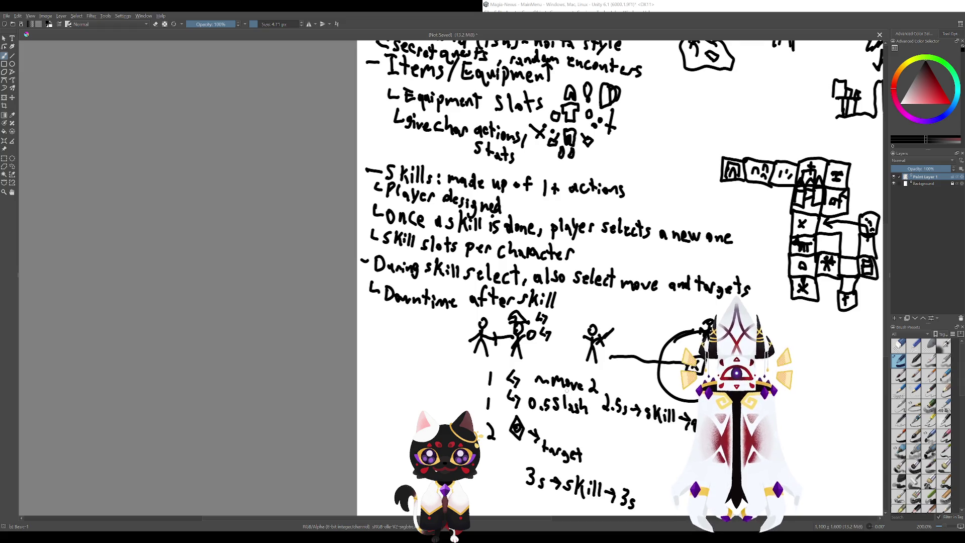
{"action": "left_click_drag", "start_coordinate": [567, 390], "coordinate": [533, 385]}
{"action": "key", "text": "ctrl+z"}
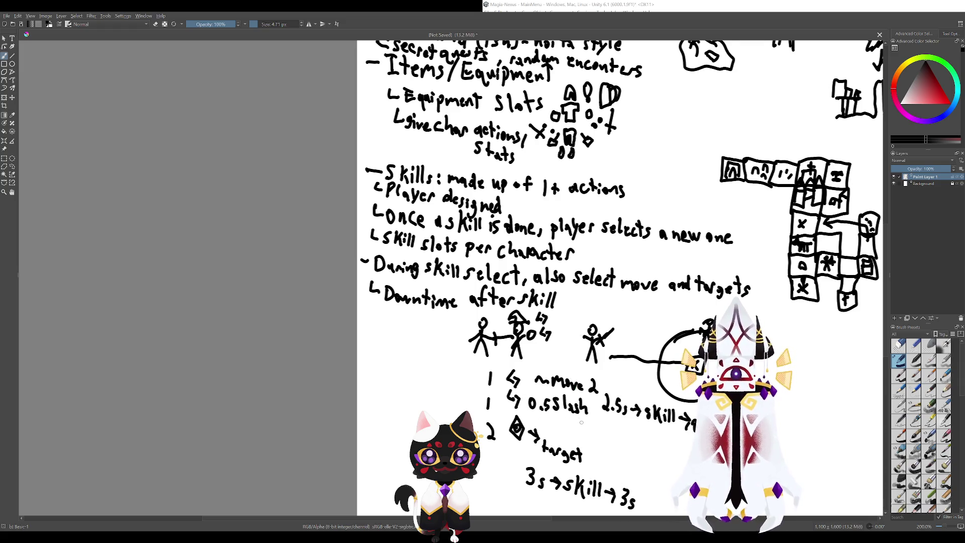
{"action": "left_click_drag", "start_coordinate": [581, 423], "coordinate": [546, 312]}
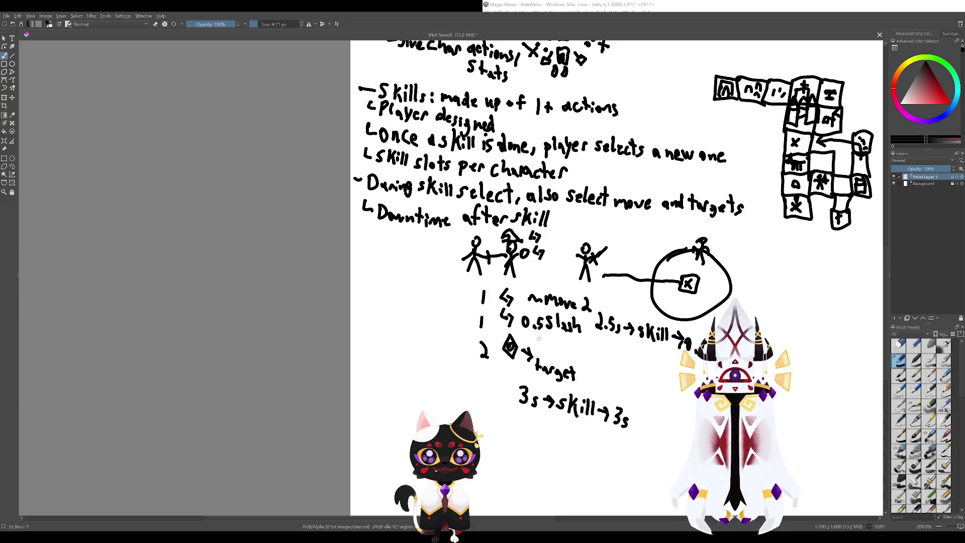
{"action": "left_click_drag", "start_coordinate": [539, 352], "coordinate": [543, 336]}
{"action": "key", "text": "ctrl+z"}
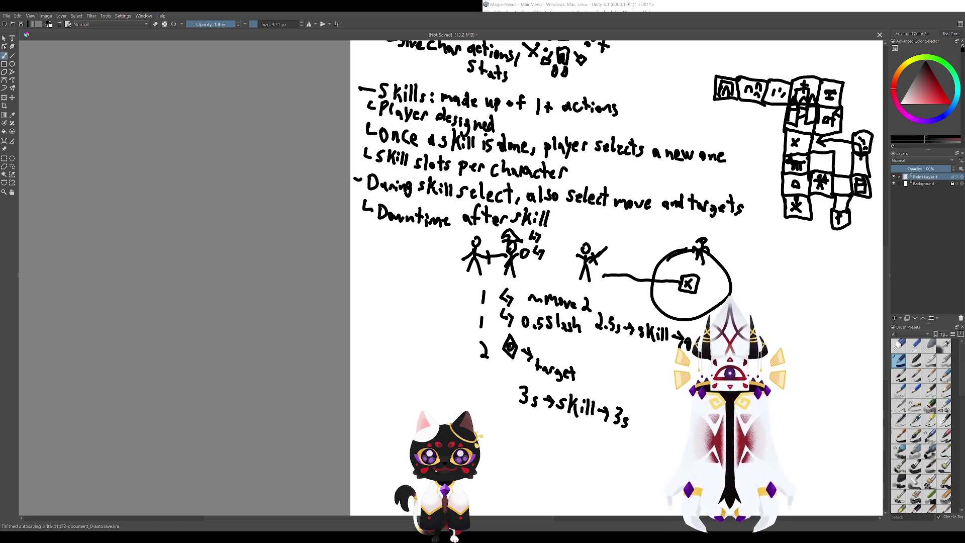
{"action": "left_click_drag", "start_coordinate": [660, 363], "coordinate": [708, 406]}
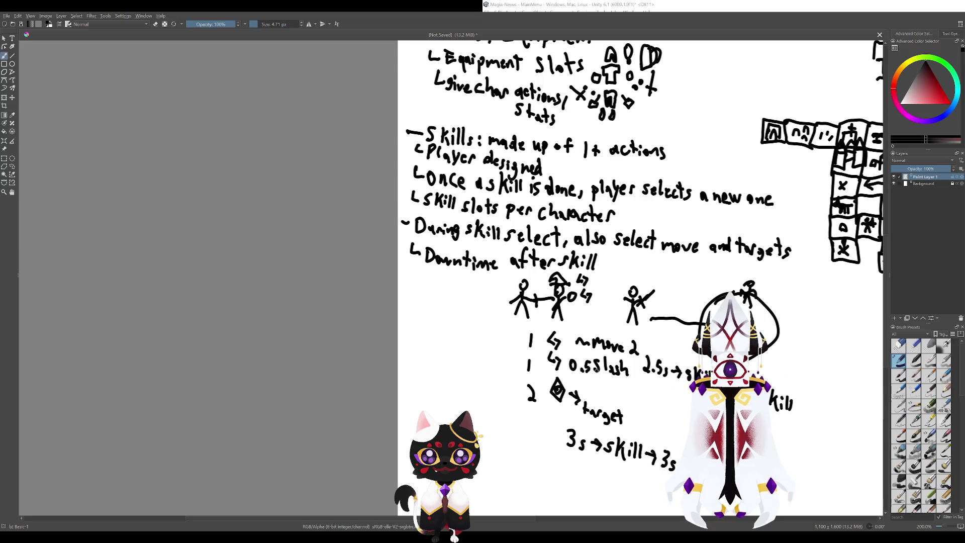
{"action": "mouse_move", "coordinate": [591, 353]}
{"action": "left_mouse_down"}
{"action": "mouse_move", "coordinate": [628, 370]}
{"action": "mouse_move", "coordinate": [584, 359]}
{"action": "left_mouse_up"}
{"action": "key", "text": "ctrl+z"}
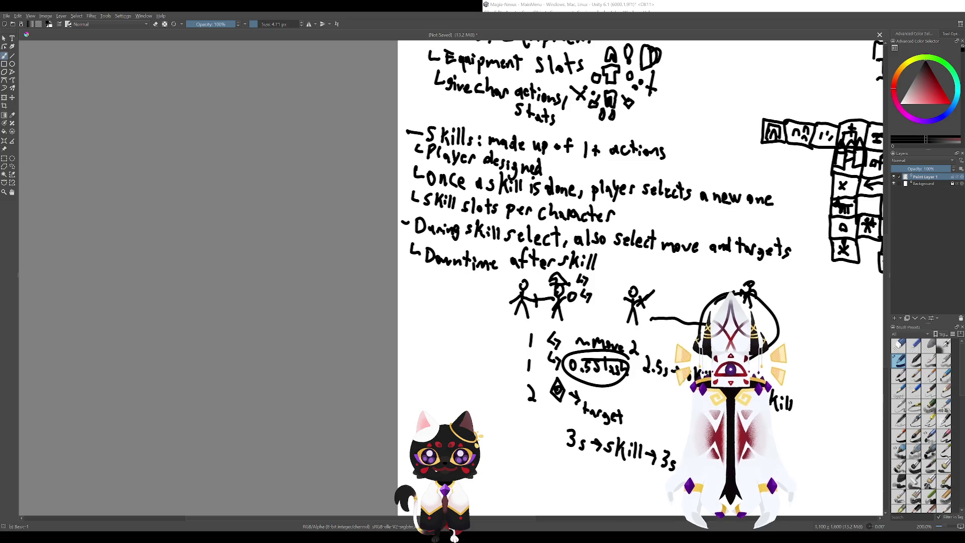
{"action": "key", "text": "ctrl+z"}
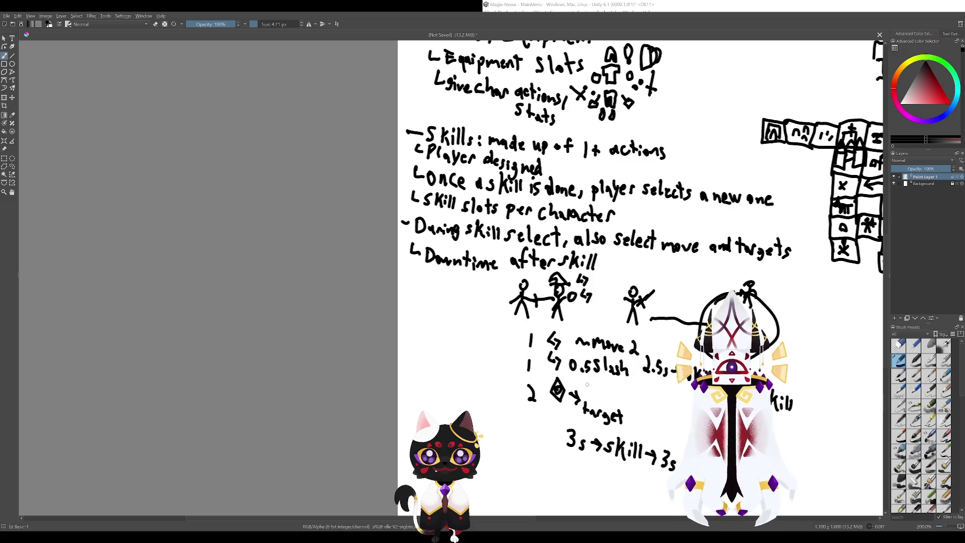
{"action": "left_click_drag", "start_coordinate": [588, 378], "coordinate": [592, 387]}
{"action": "key", "text": "ctrl+z"}
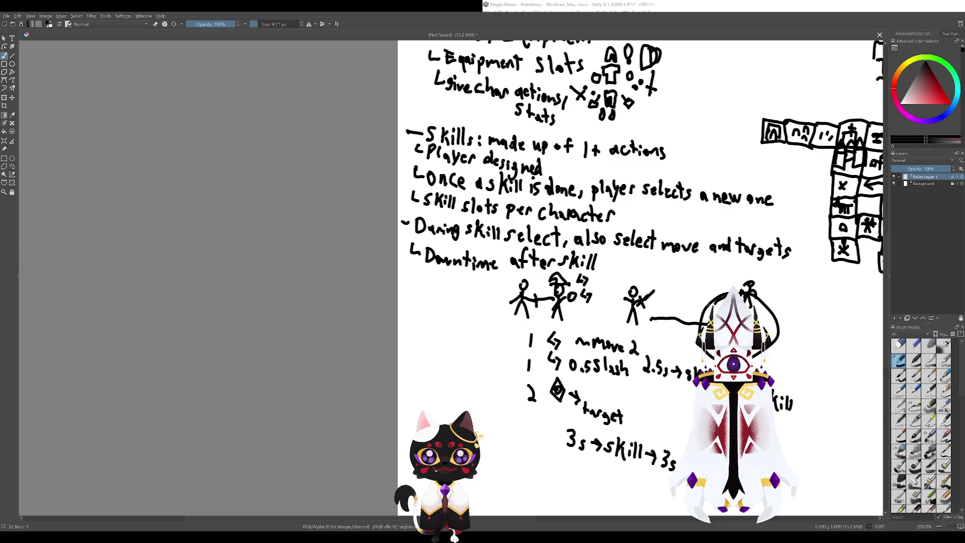
{"action": "left_click_drag", "start_coordinate": [626, 353], "coordinate": [618, 377]}
{"action": "key", "text": "ctrl+z"}
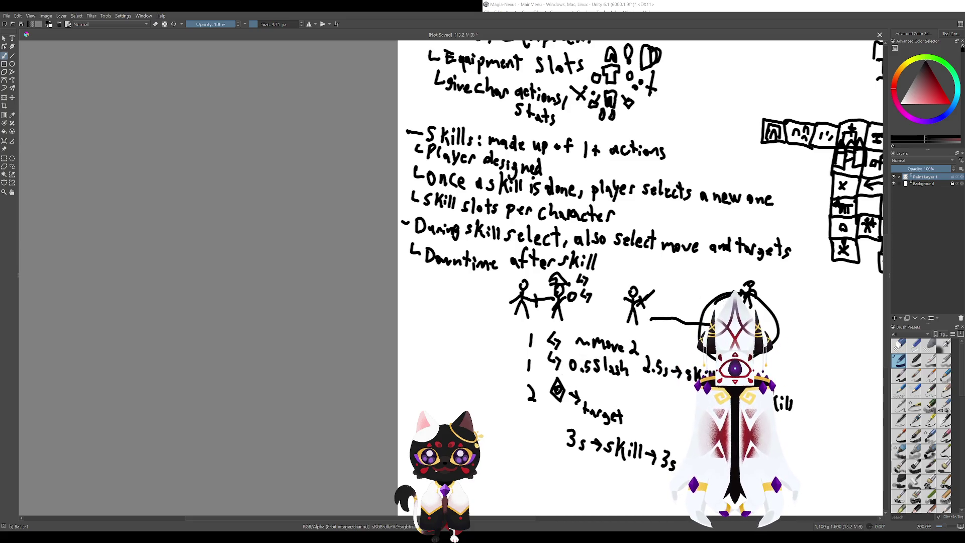
{"action": "scroll", "coordinate": [539, 286], "scroll_direction": "right", "scroll_amount": 2}
{"action": "scroll", "coordinate": [573, 320], "scroll_direction": "up", "scroll_amount": 2}
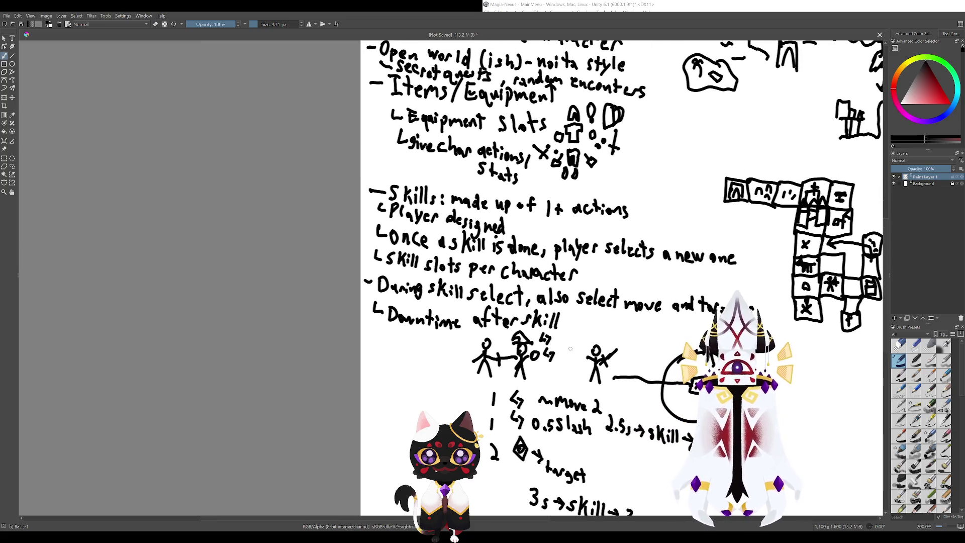
{"action": "scroll", "coordinate": [572, 404], "scroll_direction": "down", "scroll_amount": 3}
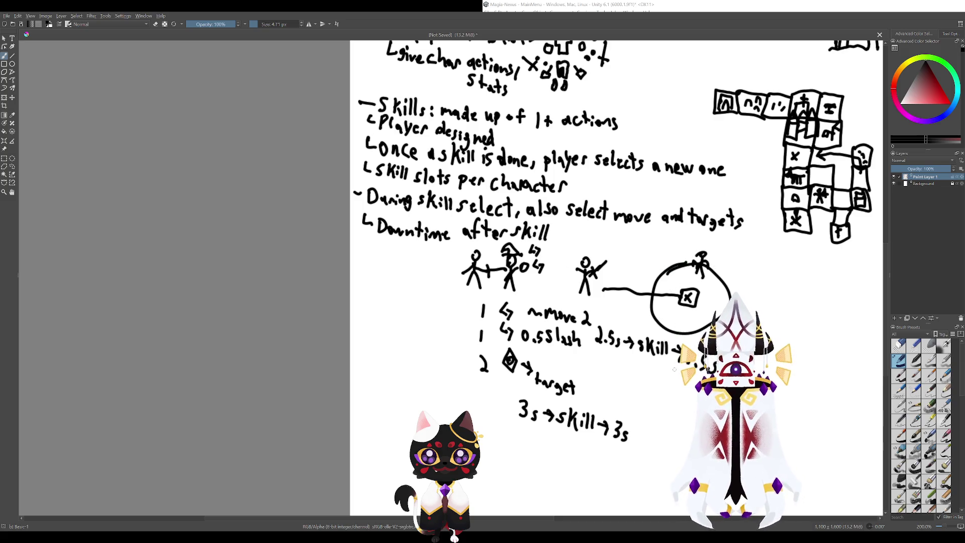
{"action": "left_click_drag", "start_coordinate": [526, 353], "coordinate": [587, 380]}
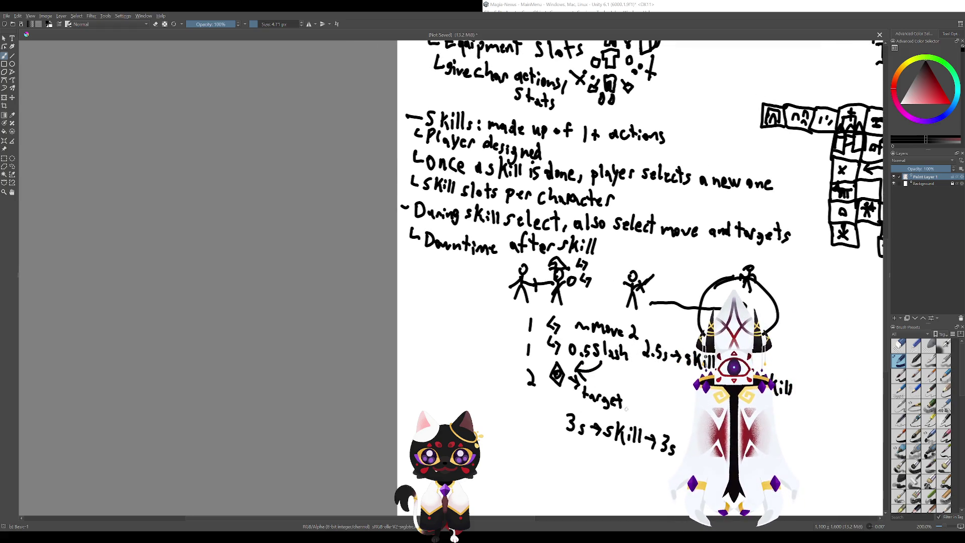
{"action": "key", "text": "ctrl+z"}
{"action": "key", "text": "ctrl+z"}
{"action": "key", "text": "ctrl+z"}
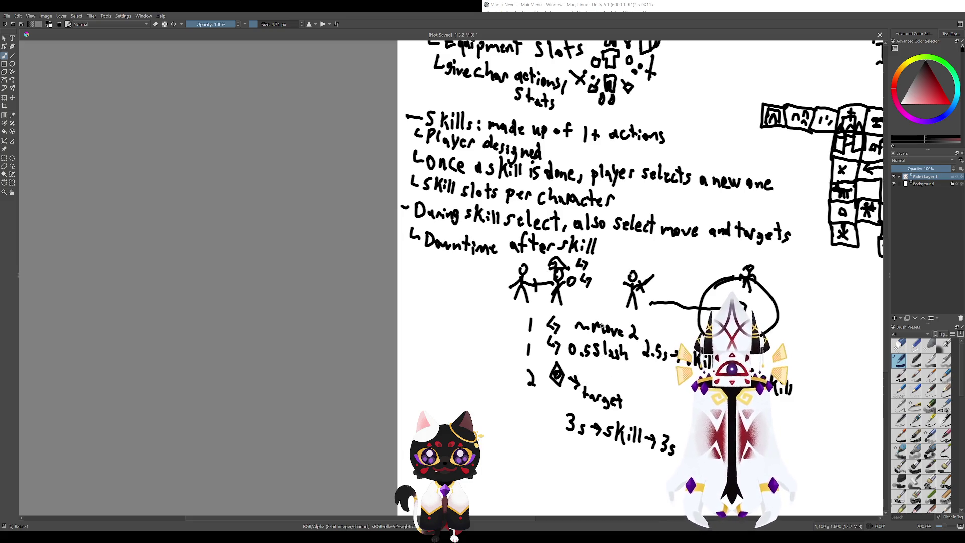
{"action": "mouse_move", "coordinate": [585, 322]}
{"action": "left_mouse_down"}
{"action": "mouse_move", "coordinate": [632, 311]}
{"action": "mouse_move", "coordinate": [600, 315]}
{"action": "mouse_move", "coordinate": [600, 342]}
{"action": "left_mouse_up"}
{"action": "key", "text": "ctrl+z"}
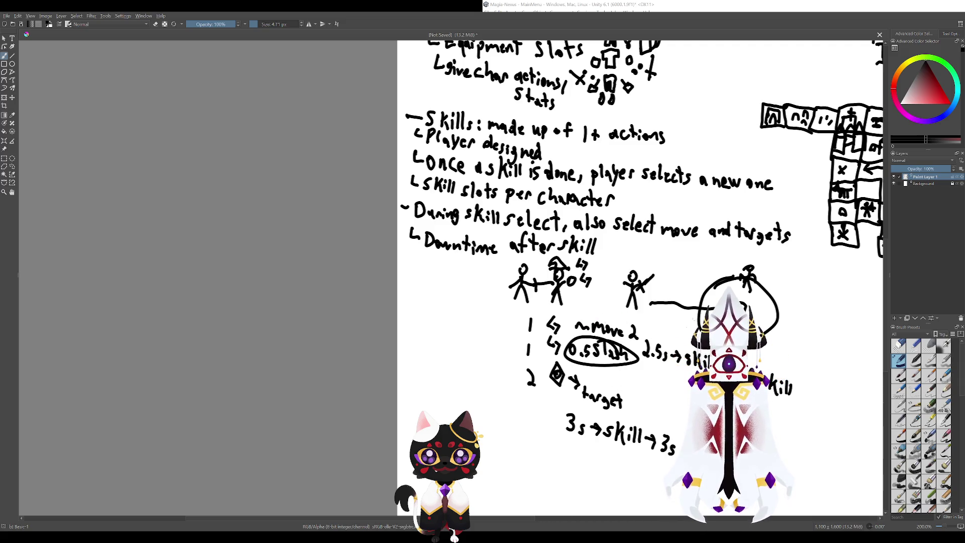
{"action": "key", "text": "ctrl+z"}
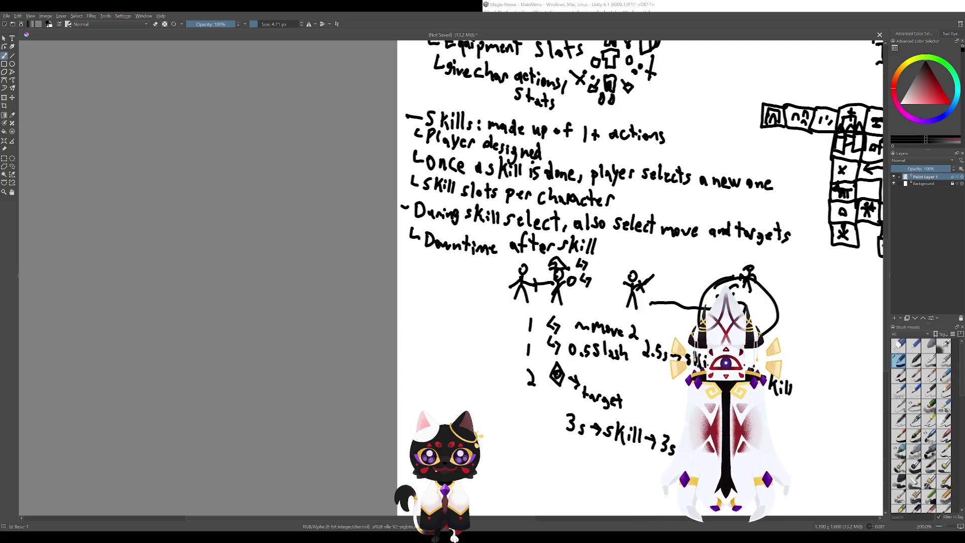
{"action": "left_click_drag", "start_coordinate": [749, 296], "coordinate": [691, 278]}
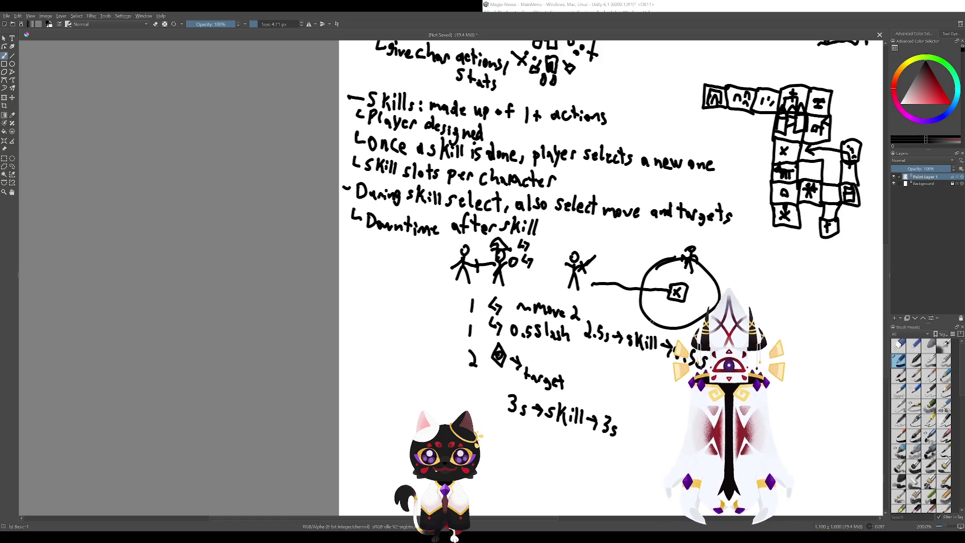
- Try drawing a head for the figure atop the target circle, then undo it
{"action": "left_click_drag", "start_coordinate": [642, 308], "coordinate": [614, 333]}
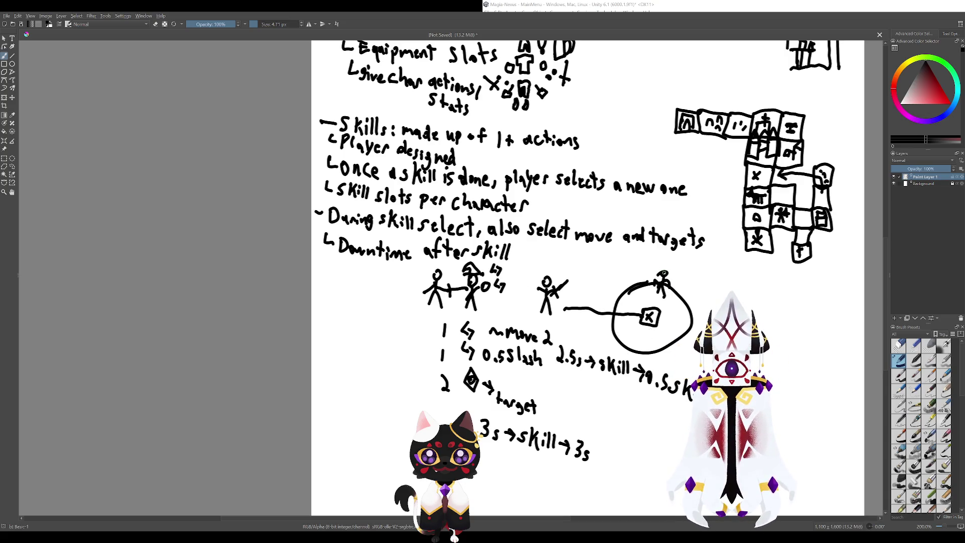
{"action": "mouse_move", "coordinate": [667, 265]}
{"action": "left_mouse_down"}
{"action": "mouse_move", "coordinate": [653, 270]}
{"action": "mouse_move", "coordinate": [671, 268]}
{"action": "left_mouse_up"}
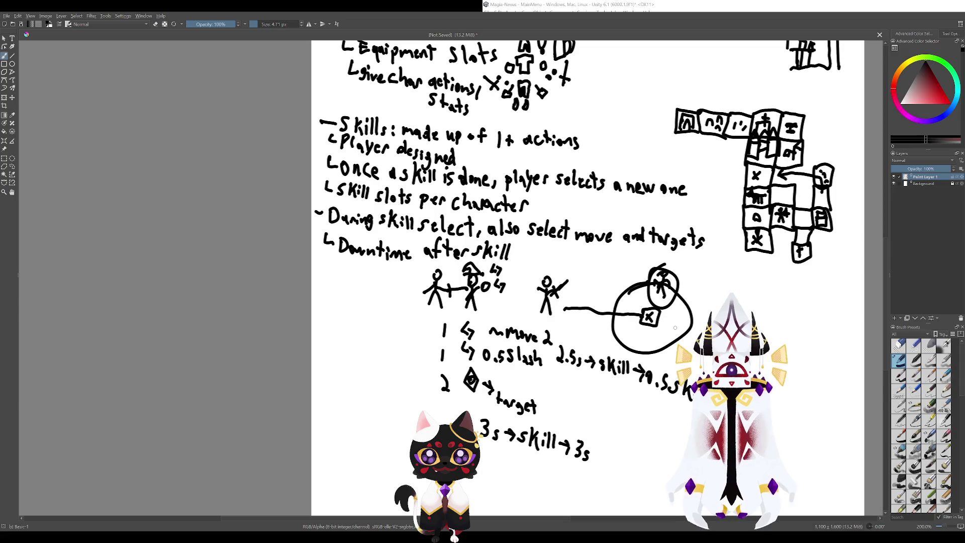
{"action": "key", "text": "ctrl+z"}
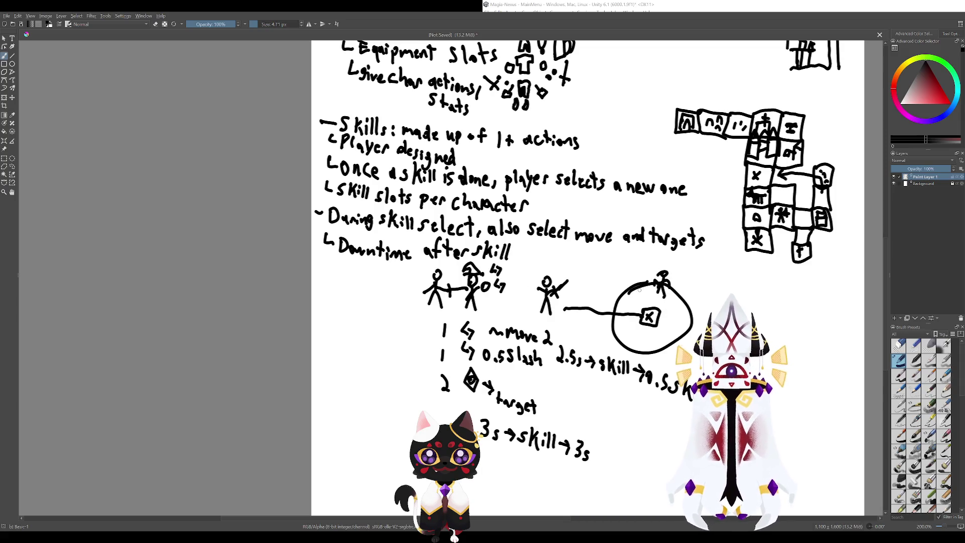
{"action": "mouse_move", "coordinate": [664, 261]}
{"action": "left_mouse_down"}
{"action": "mouse_move", "coordinate": [674, 281]}
{"action": "mouse_move", "coordinate": [663, 260]}
{"action": "mouse_move", "coordinate": [617, 275]}
{"action": "mouse_move", "coordinate": [600, 294]}
{"action": "mouse_move", "coordinate": [616, 290]}
{"action": "left_mouse_up"}
{"action": "key", "text": "ctrl+z"}
{"action": "key", "text": "ctrl+z"}
{"action": "key", "text": "ctrl+z"}
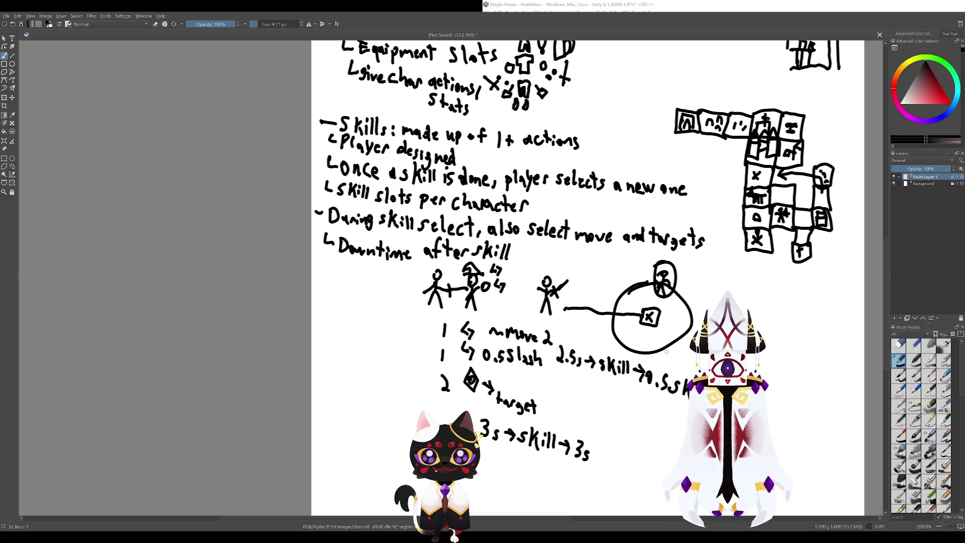
{"action": "key", "text": "ctrl+z"}
{"action": "key", "text": "ctrl+z"}
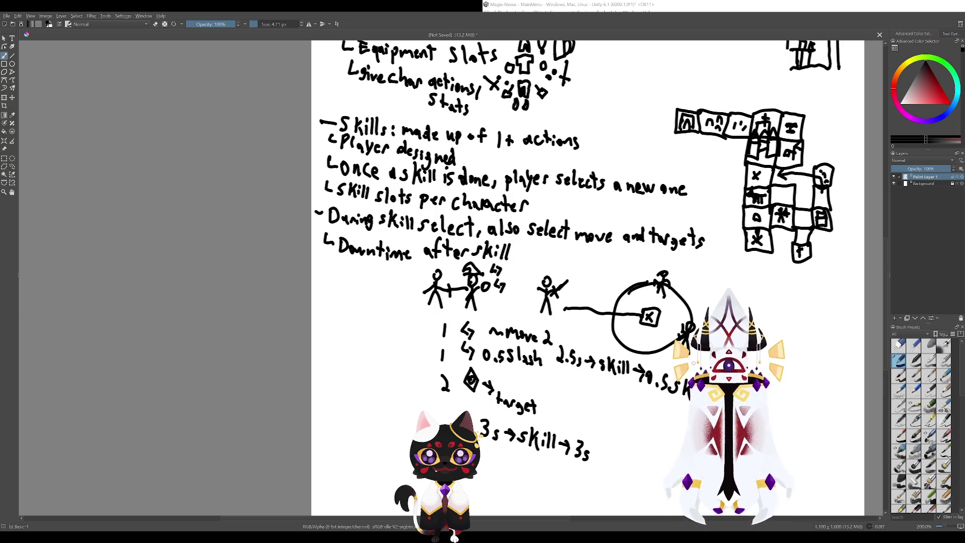
- Try two arcs from the top figure around the circle, undoing both
{"action": "left_click_drag", "start_coordinate": [642, 331], "coordinate": [660, 349]}
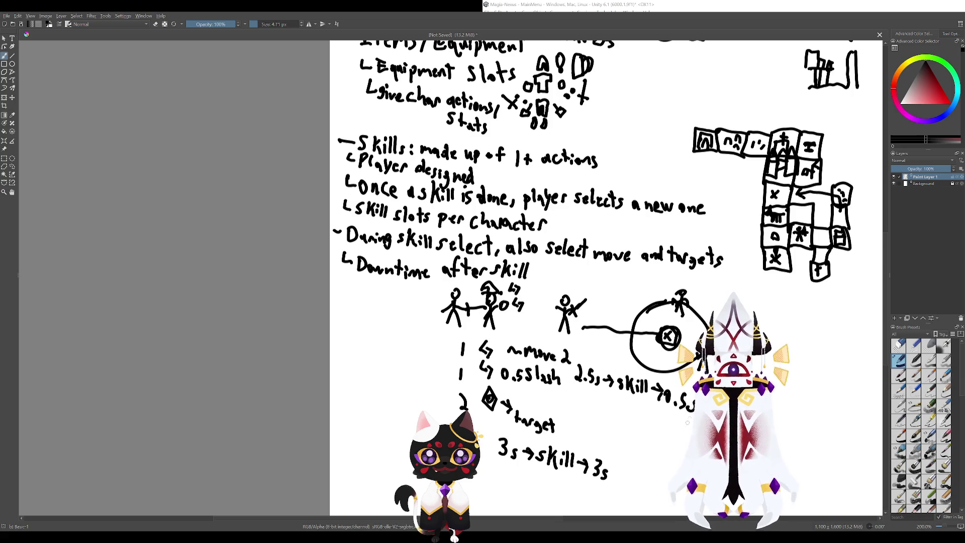
{"action": "left_click_drag", "start_coordinate": [671, 283], "coordinate": [713, 329]}
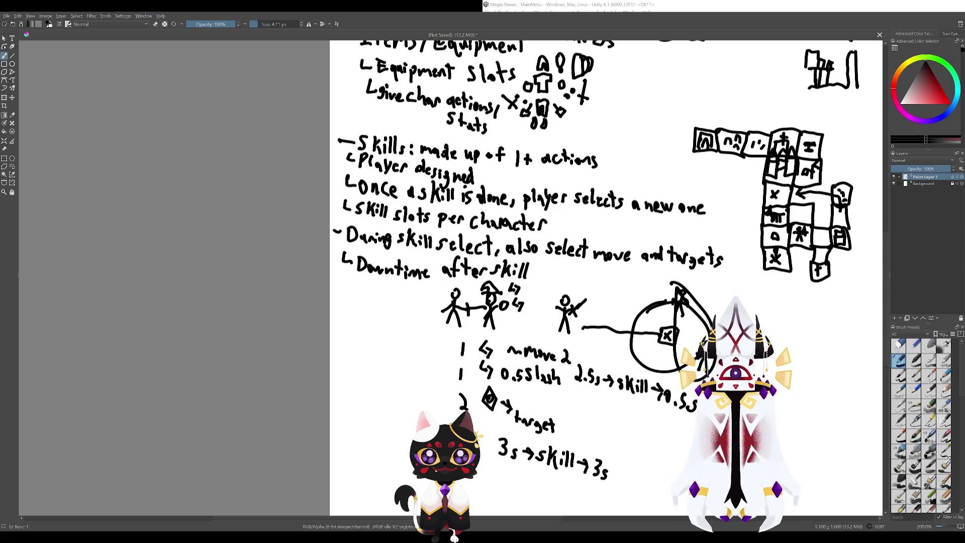
{"action": "key", "text": "ctrl+z"}
{"action": "mouse_move", "coordinate": [662, 313]}
{"action": "left_mouse_down"}
{"action": "mouse_move", "coordinate": [691, 282]}
{"action": "mouse_move", "coordinate": [699, 287]}
{"action": "mouse_move", "coordinate": [622, 306]}
{"action": "left_mouse_up"}
{"action": "key", "text": "ctrl+z"}
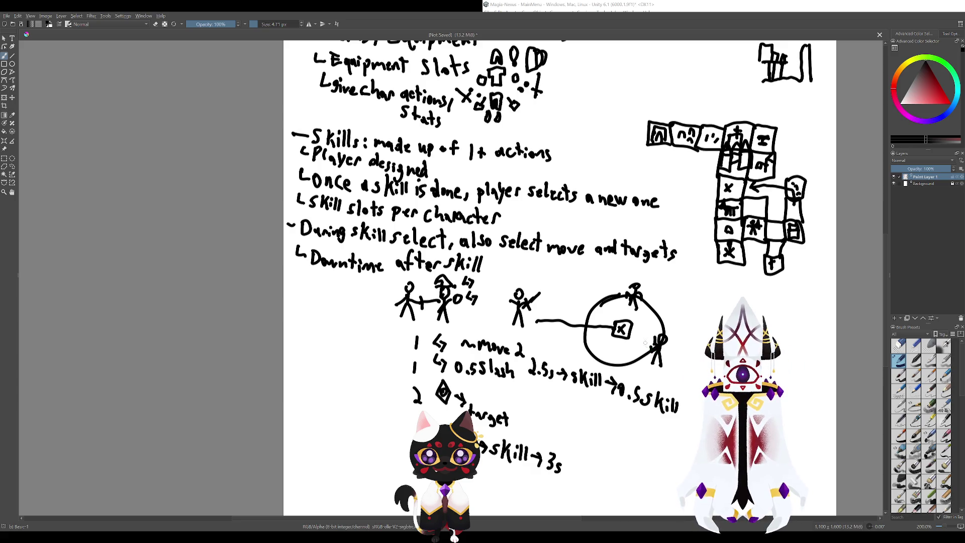
{"action": "scroll", "coordinate": [646, 343], "scroll_direction": "down", "scroll_amount": 1}
{"action": "scroll", "coordinate": [640, 322], "scroll_direction": "up", "scroll_amount": 1}
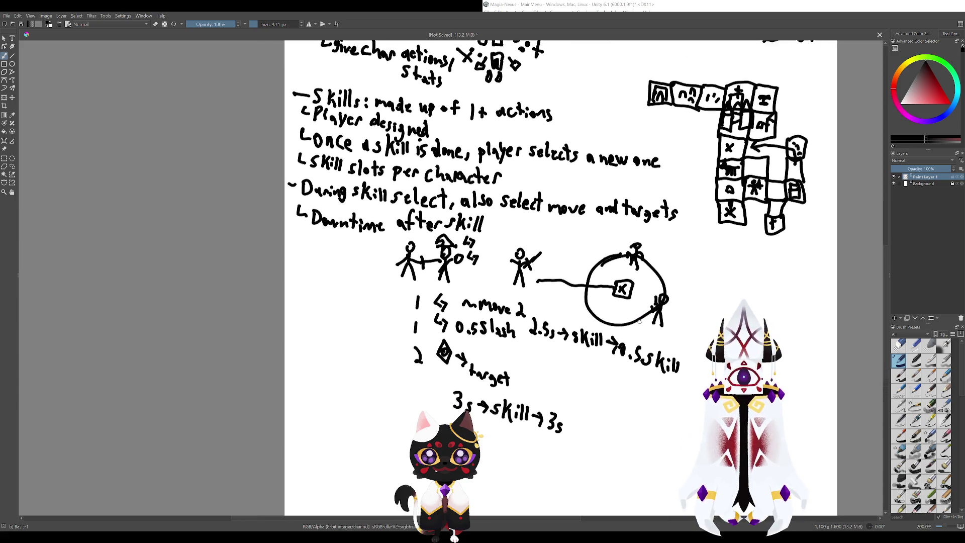
{"action": "left_click_drag", "start_coordinate": [640, 320], "coordinate": [643, 332]}
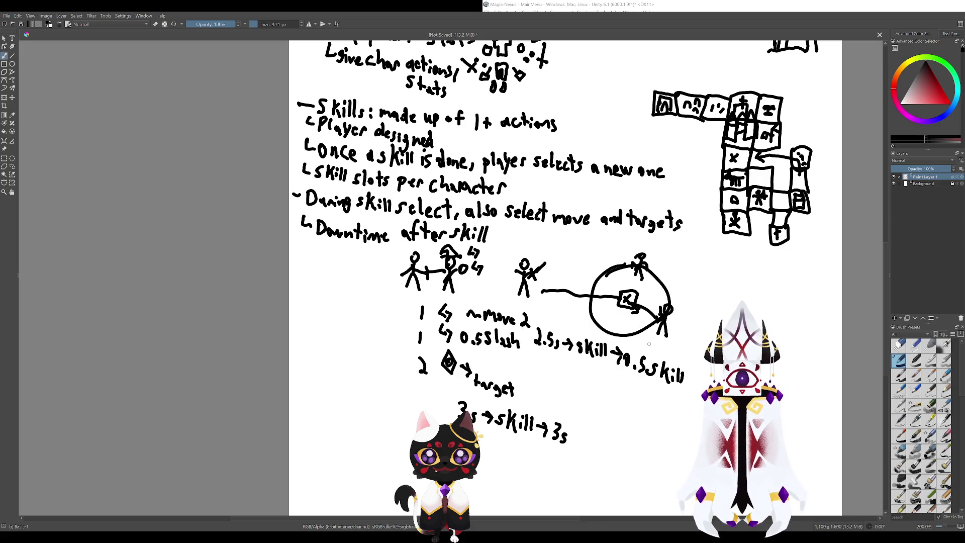
{"action": "left_click_drag", "start_coordinate": [623, 291], "coordinate": [624, 293]}
{"action": "scroll", "coordinate": [623, 293], "scroll_direction": "down", "scroll_amount": 1}
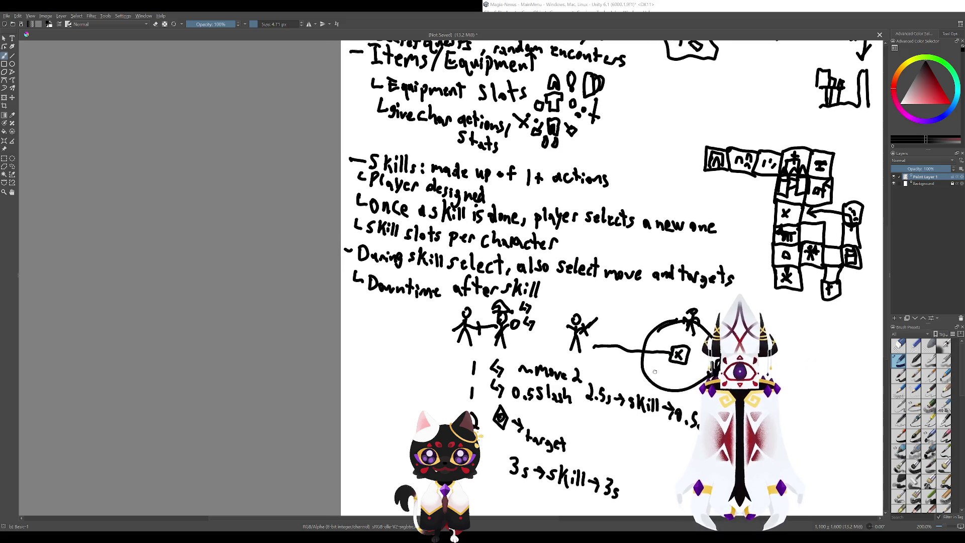
{"action": "scroll", "coordinate": [623, 293], "scroll_direction": "up", "scroll_amount": 1}
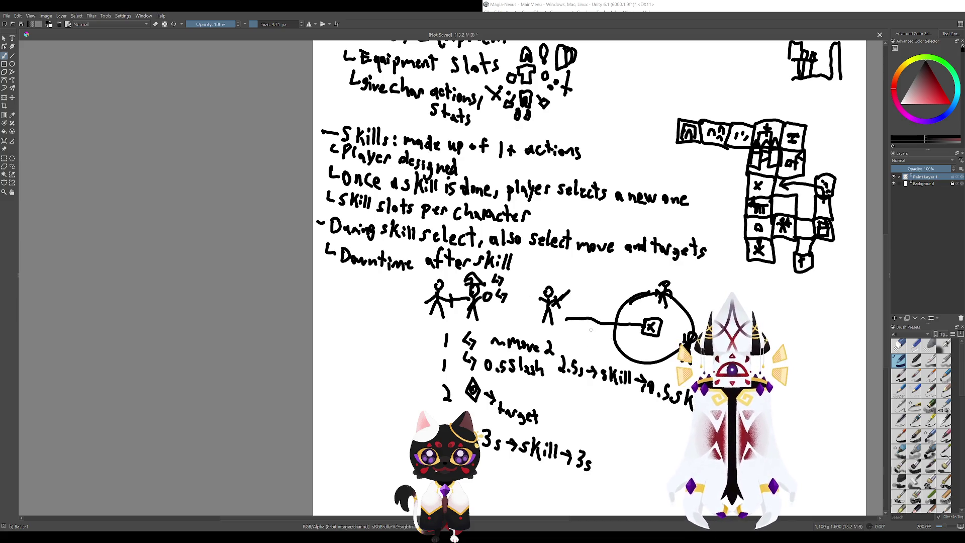
{"action": "scroll", "coordinate": [564, 123], "scroll_direction": "down", "scroll_amount": 2}
{"action": "scroll", "coordinate": [585, 382], "scroll_direction": "up", "scroll_amount": 4}
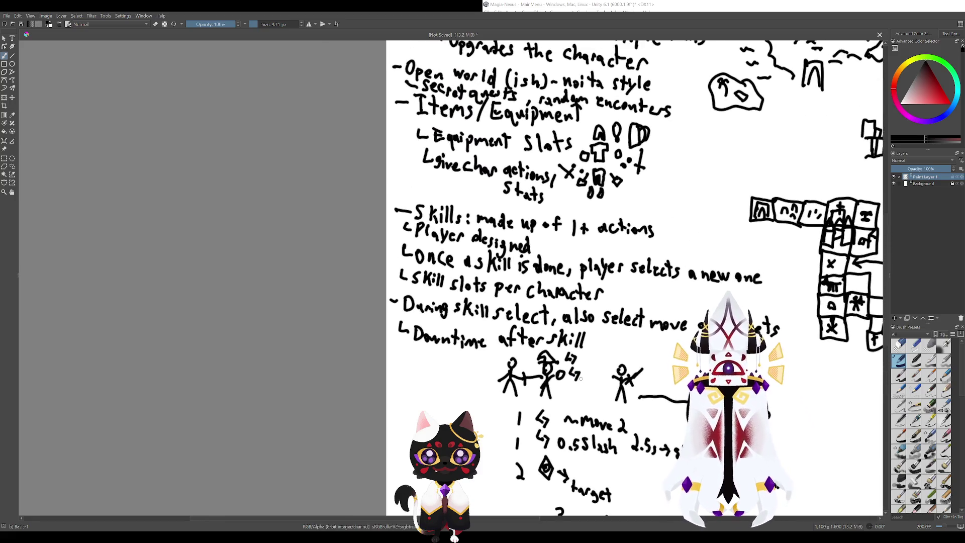
{"action": "left_click_drag", "start_coordinate": [579, 381], "coordinate": [609, 421]}
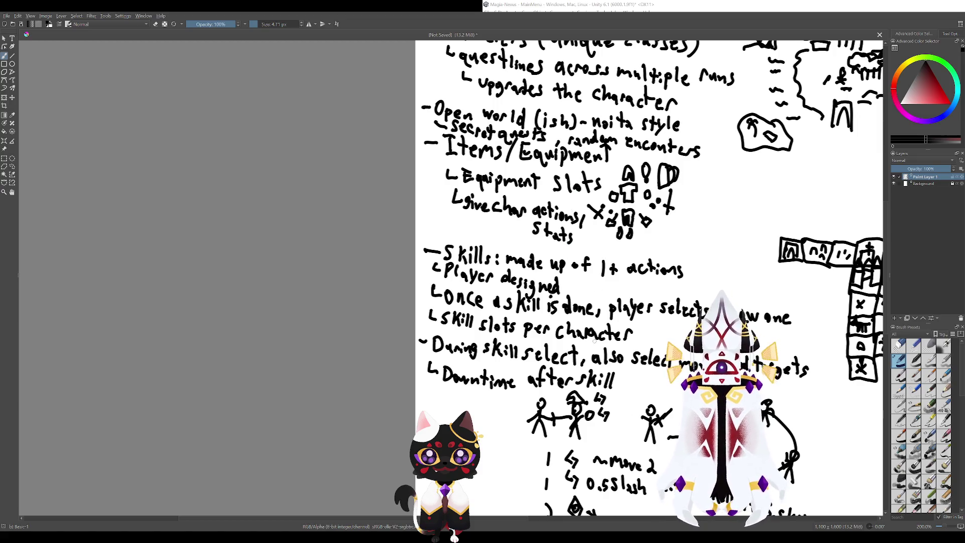
{"action": "mouse_move", "coordinate": [590, 342]}
{"action": "left_mouse_down"}
{"action": "mouse_move", "coordinate": [457, 212]}
{"action": "mouse_move", "coordinate": [498, 180]}
{"action": "left_mouse_up"}
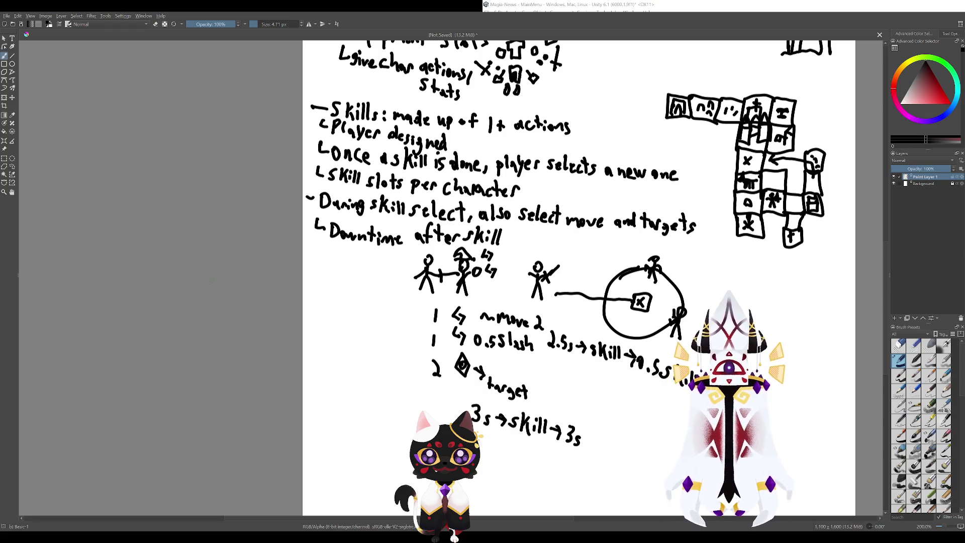
{"action": "scroll", "coordinate": [557, 387], "scroll_direction": "down", "scroll_amount": 5}
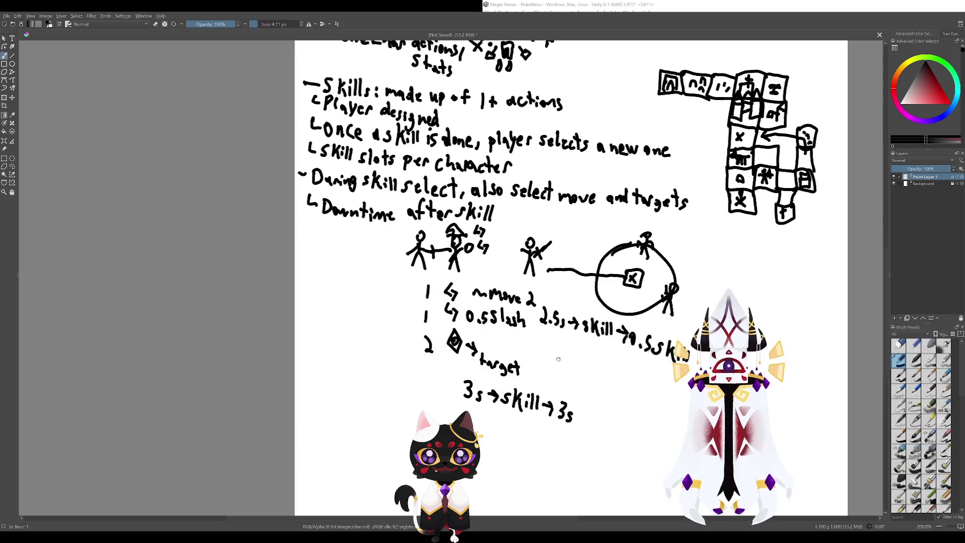
{"action": "scroll", "coordinate": [561, 359], "scroll_direction": "up", "scroll_amount": 5}
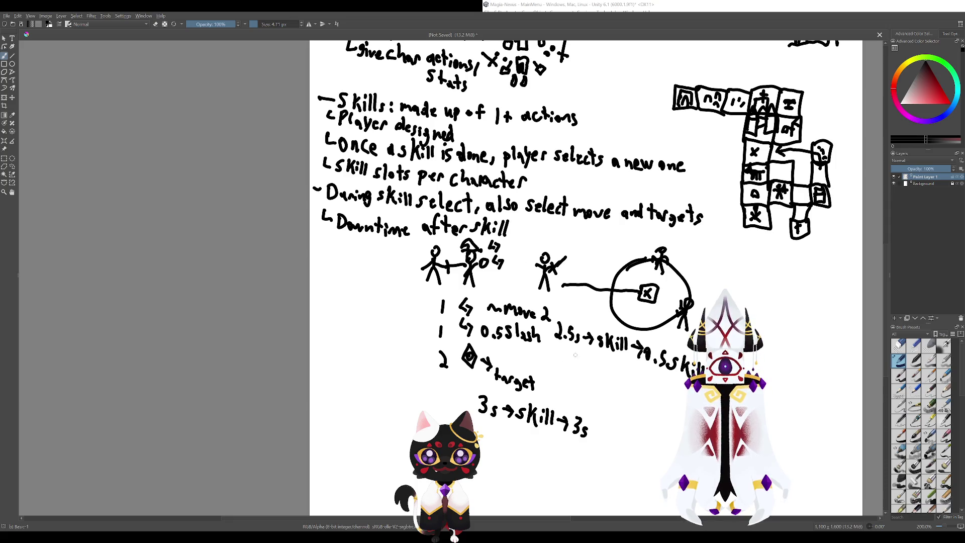
{"action": "scroll", "coordinate": [558, 277], "scroll_direction": "right", "scroll_amount": 3}
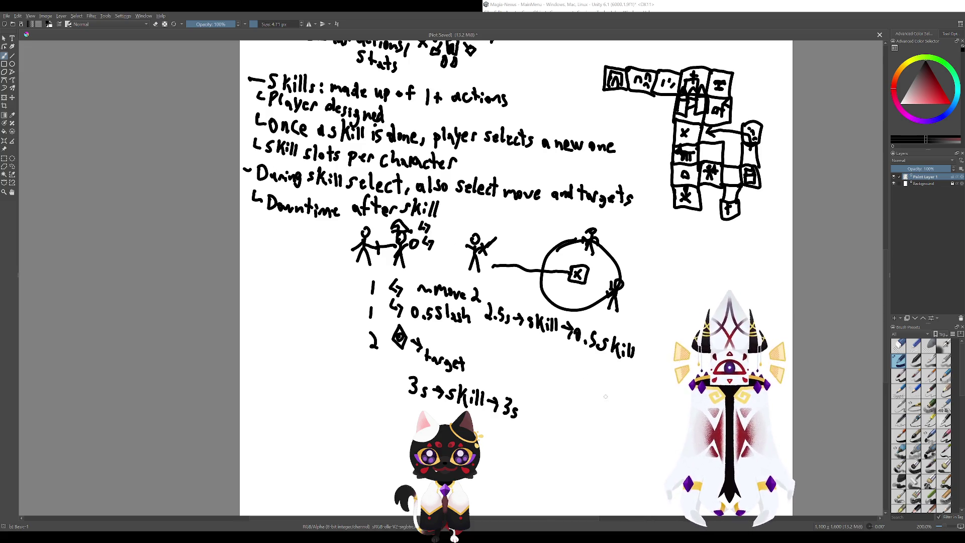
{"action": "left_click_drag", "start_coordinate": [570, 350], "coordinate": [574, 437]}
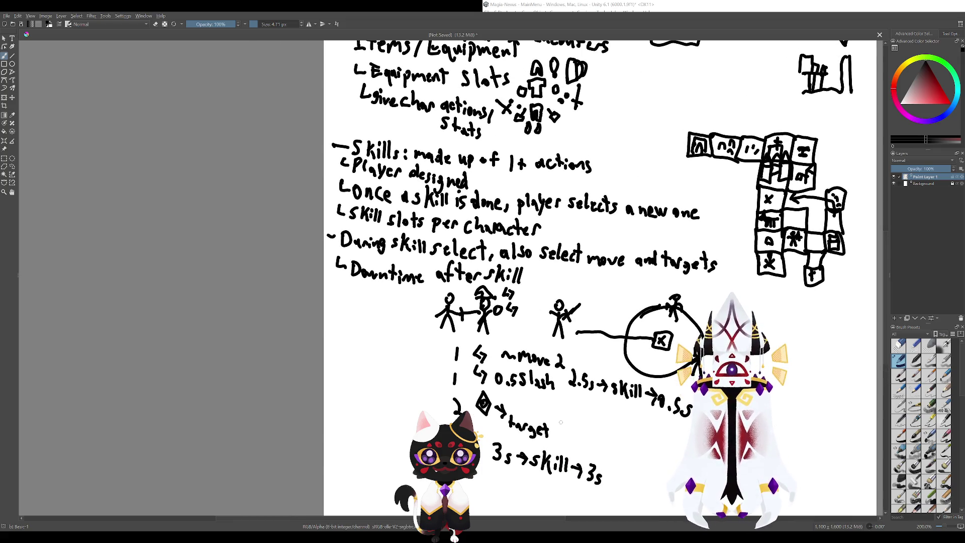
{"action": "left_click_drag", "start_coordinate": [553, 417], "coordinate": [594, 458]}
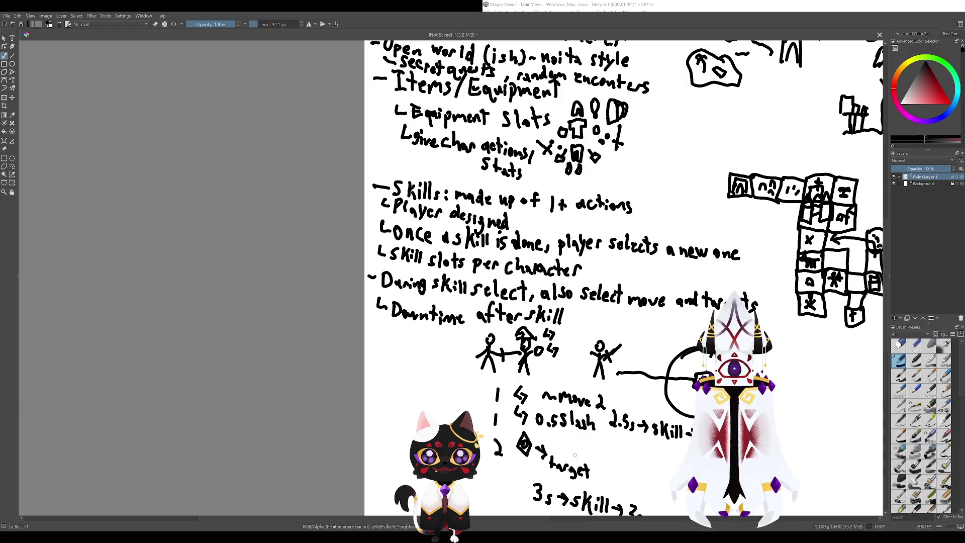
{"action": "left_click_drag", "start_coordinate": [730, 430], "coordinate": [547, 409]}
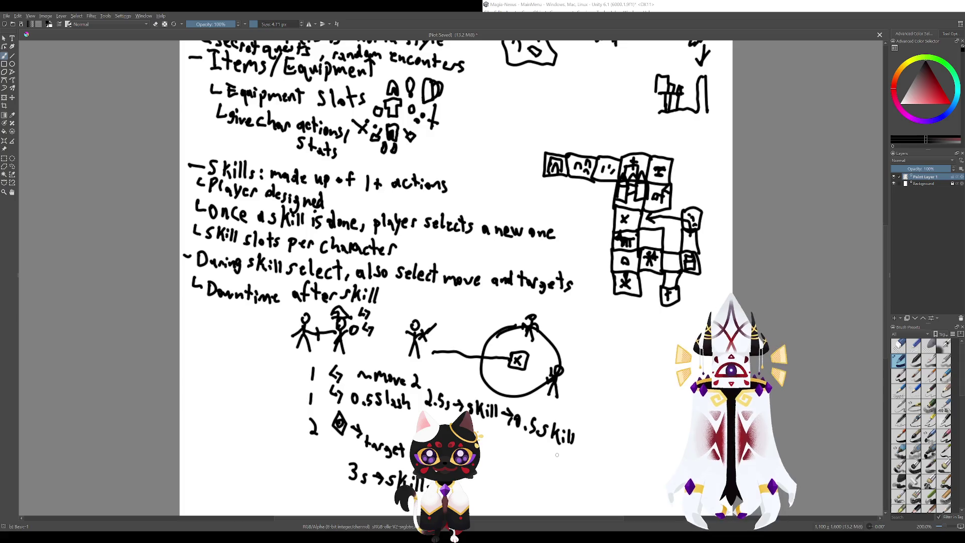
{"action": "left_click_drag", "start_coordinate": [549, 381], "coordinate": [568, 402]}
{"action": "left_click_drag", "start_coordinate": [561, 352], "coordinate": [586, 397]}
{"action": "key", "text": "ctrl+z"}
{"action": "key", "text": "ctrl+z"}
{"action": "left_click_drag", "start_coordinate": [553, 364], "coordinate": [548, 404]}
{"action": "key", "text": "ctrl+z"}
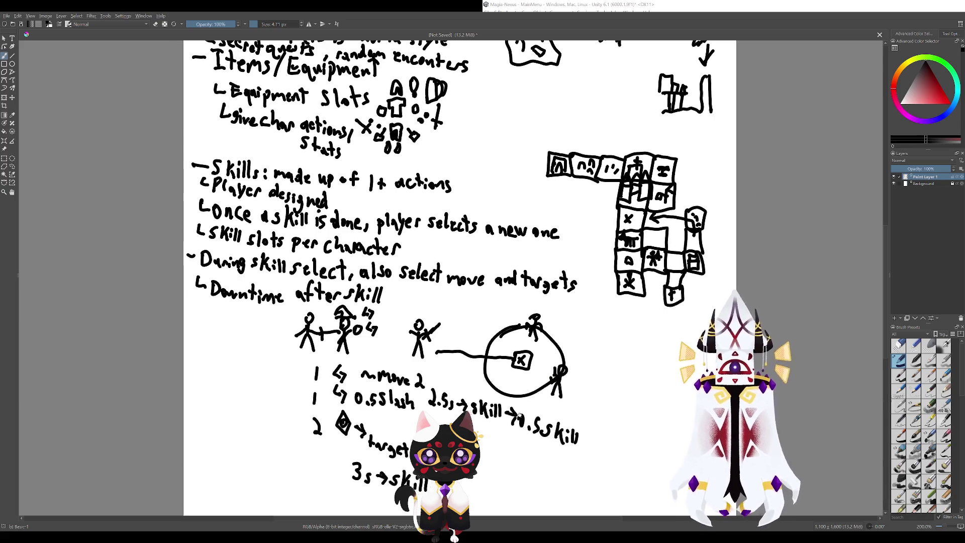
{"action": "scroll", "coordinate": [551, 430], "scroll_direction": "left", "scroll_amount": 3}
{"action": "scroll", "coordinate": [553, 449], "scroll_direction": "up", "scroll_amount": 3}
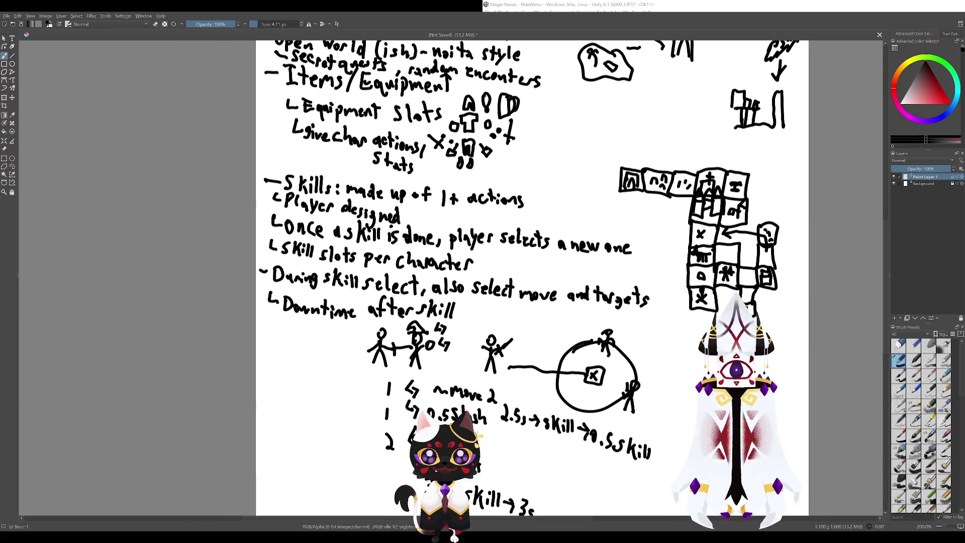
{"action": "scroll", "coordinate": [601, 398], "scroll_direction": "left", "scroll_amount": 3}
{"action": "scroll", "coordinate": [553, 372], "scroll_direction": "left", "scroll_amount": 2}
{"action": "scroll", "coordinate": [554, 372], "scroll_direction": "up", "scroll_amount": 1}
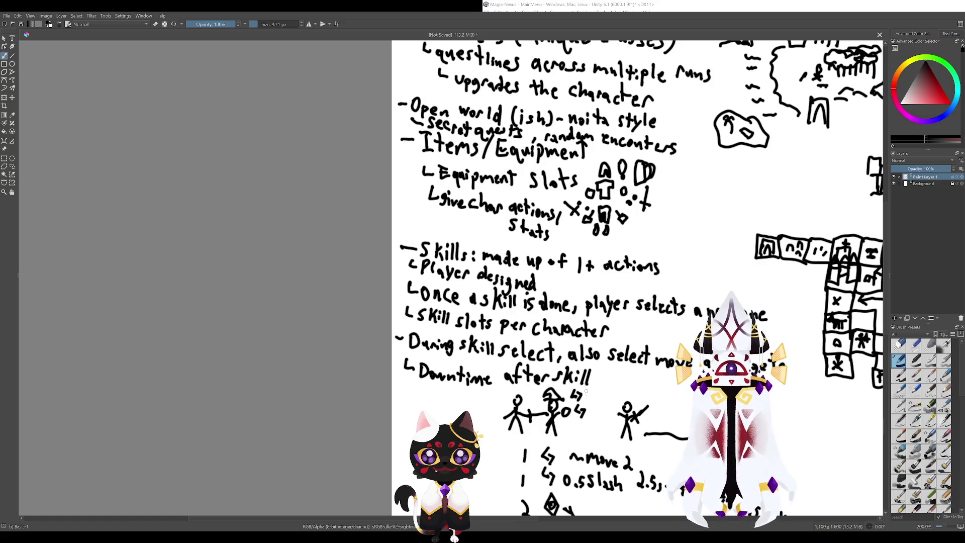
{"action": "left_click_drag", "start_coordinate": [580, 383], "coordinate": [523, 337]}
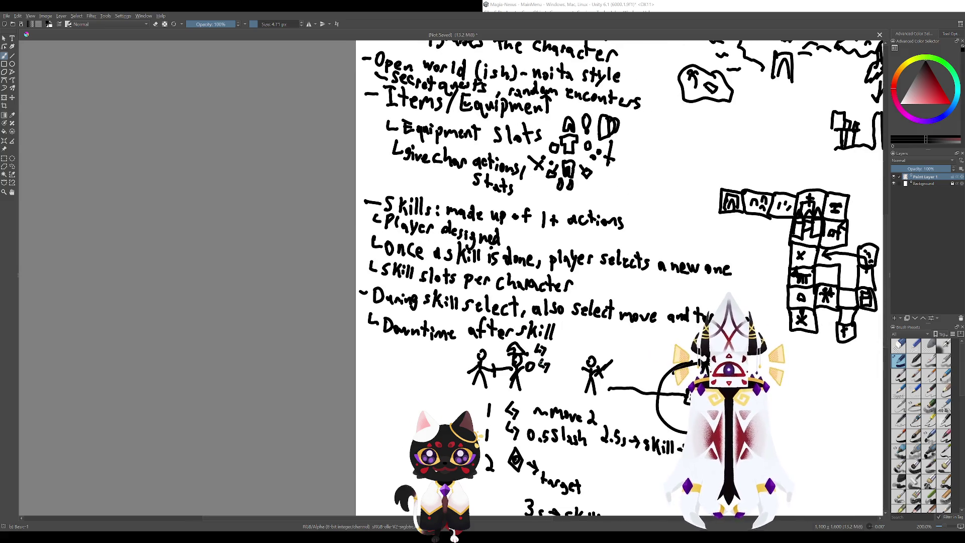
{"action": "left_click_drag", "start_coordinate": [431, 338], "coordinate": [538, 378]}
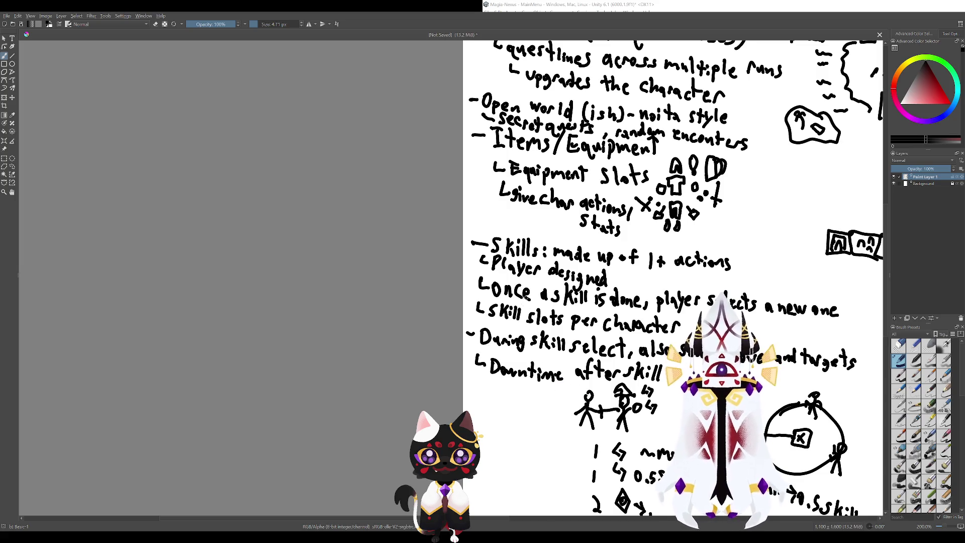
{"action": "left_click_drag", "start_coordinate": [503, 320], "coordinate": [533, 322]}
{"action": "key", "text": "ctrl+z"}
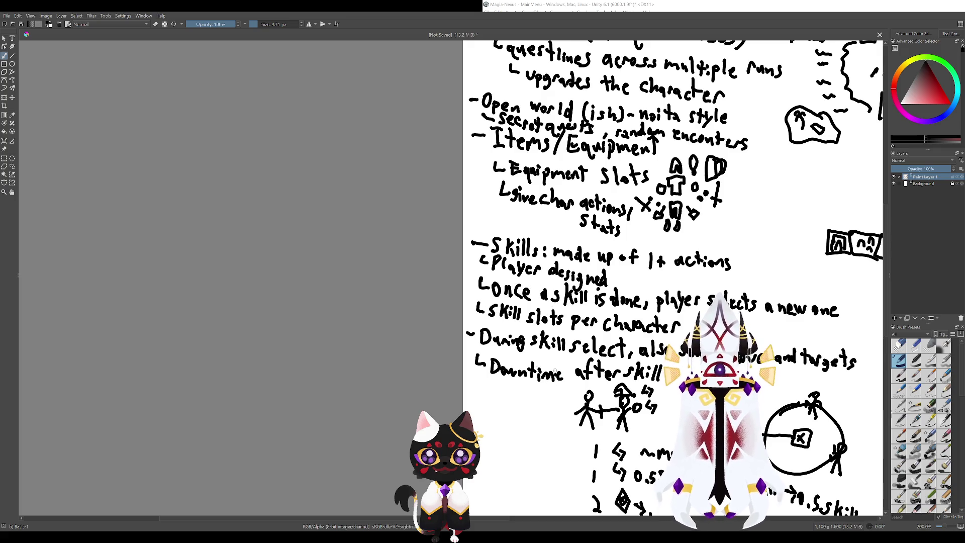
{"action": "mouse_move", "coordinate": [589, 351]}
{"action": "left_mouse_down"}
{"action": "mouse_move", "coordinate": [525, 344]}
{"action": "mouse_move", "coordinate": [618, 340]}
{"action": "mouse_move", "coordinate": [576, 356]}
{"action": "mouse_move", "coordinate": [525, 344]}
{"action": "left_mouse_up"}
{"action": "key", "text": "ctrl+z"}
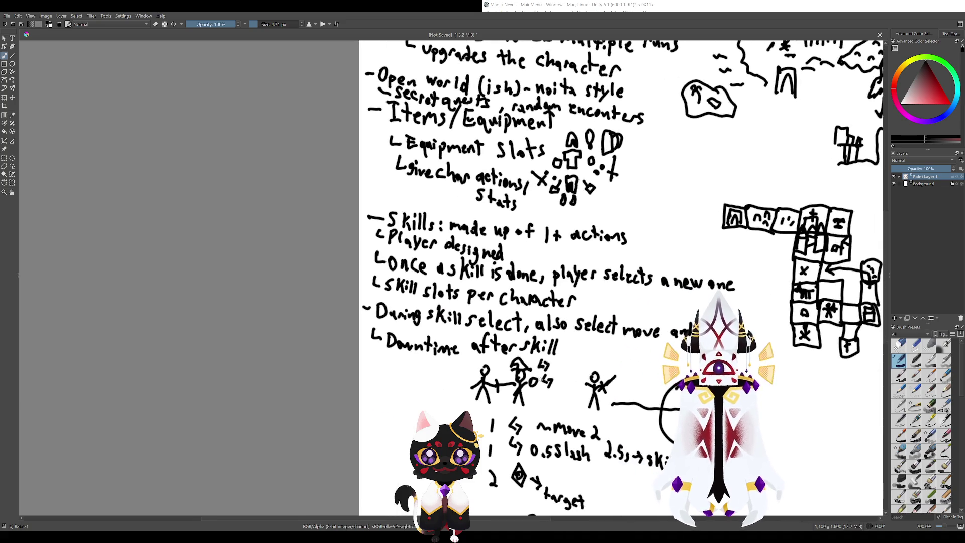
{"action": "scroll", "coordinate": [525, 338], "scroll_direction": "up", "scroll_amount": 3}
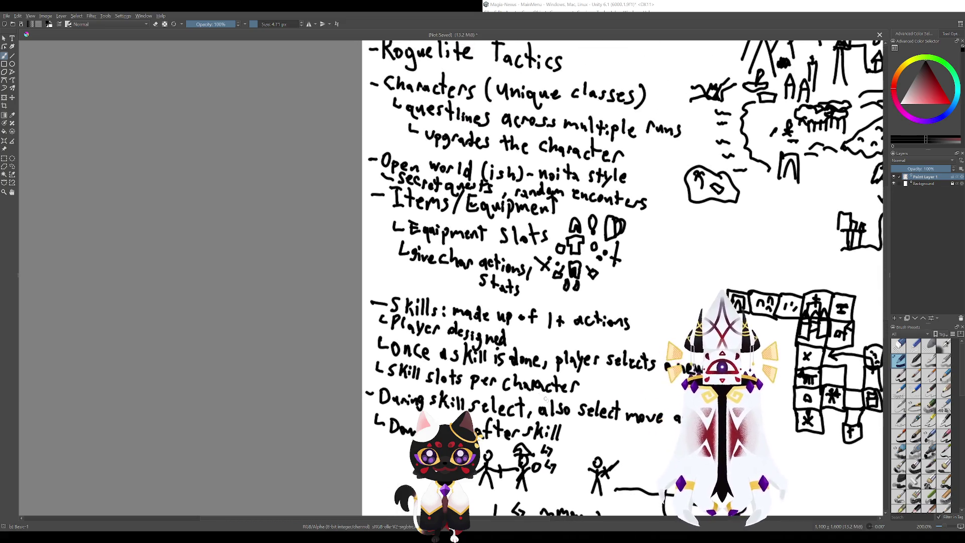
{"action": "scroll", "coordinate": [533, 415], "scroll_direction": "down", "scroll_amount": 3}
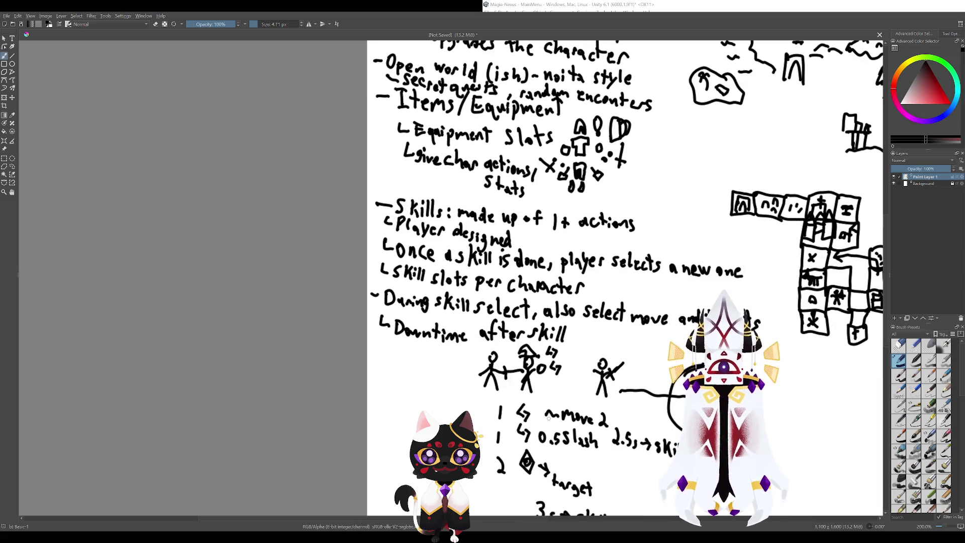
{"action": "mouse_move", "coordinate": [489, 374]}
{"action": "left_mouse_down"}
{"action": "mouse_move", "coordinate": [555, 403]}
{"action": "mouse_move", "coordinate": [506, 375]}
{"action": "mouse_move", "coordinate": [469, 299]}
{"action": "mouse_move", "coordinate": [482, 315]}
{"action": "left_mouse_up"}
{"action": "mouse_move", "coordinate": [663, 193]}
{"action": "left_mouse_down"}
{"action": "mouse_move", "coordinate": [593, 398]}
{"action": "mouse_move", "coordinate": [575, 328]}
{"action": "mouse_move", "coordinate": [543, 310]}
{"action": "mouse_move", "coordinate": [525, 316]}
{"action": "mouse_move", "coordinate": [556, 481]}
{"action": "mouse_move", "coordinate": [543, 403]}
{"action": "mouse_move", "coordinate": [545, 310]}
{"action": "left_mouse_up"}
{"action": "mouse_move", "coordinate": [550, 427]}
{"action": "left_mouse_down"}
{"action": "mouse_move", "coordinate": [550, 331]}
{"action": "mouse_move", "coordinate": [582, 299]}
{"action": "mouse_move", "coordinate": [579, 260]}
{"action": "left_mouse_up"}
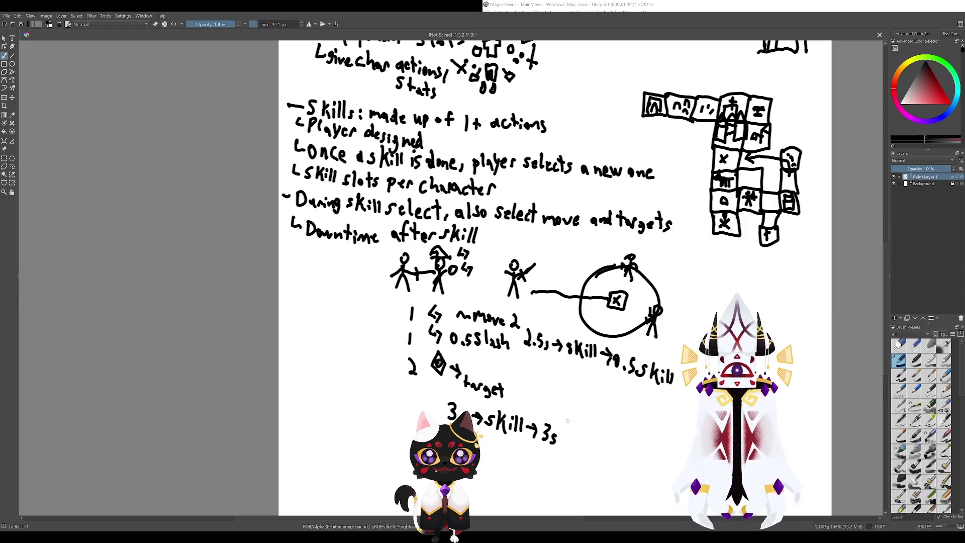
{"action": "mouse_move", "coordinate": [568, 424]}
{"action": "left_mouse_down"}
{"action": "mouse_move", "coordinate": [557, 436]}
{"action": "mouse_move", "coordinate": [562, 424]}
{"action": "left_mouse_up"}
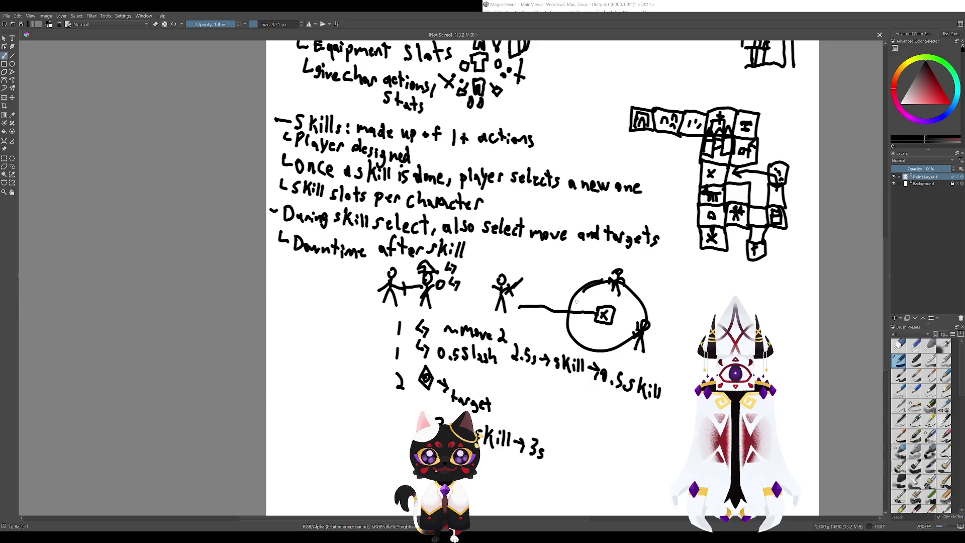
{"action": "mouse_move", "coordinate": [557, 265]}
{"action": "left_mouse_down"}
{"action": "mouse_move", "coordinate": [498, 322]}
{"action": "mouse_move", "coordinate": [534, 364]}
{"action": "left_mouse_up"}
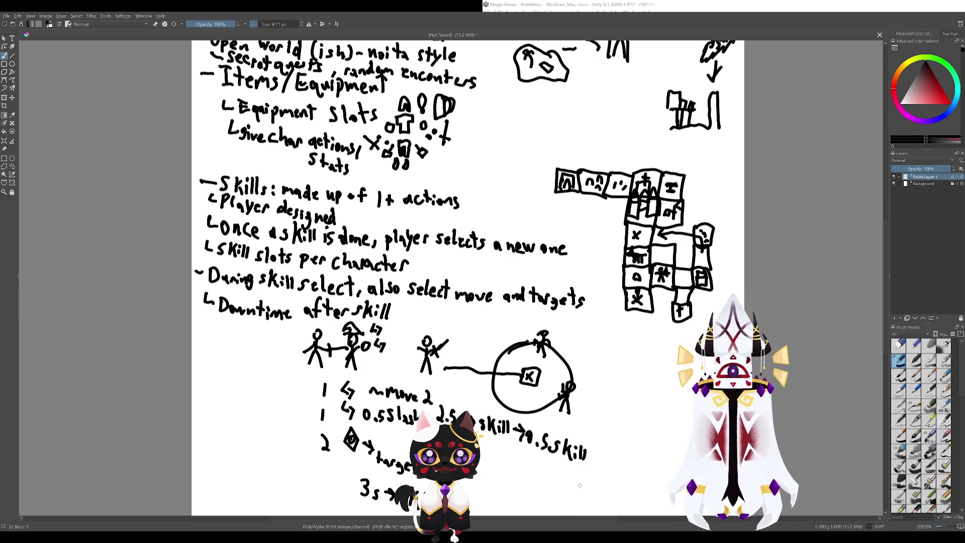
{"action": "scroll", "coordinate": [547, 346], "scroll_direction": "down", "scroll_amount": 3}
{"action": "scroll", "coordinate": [583, 428], "scroll_direction": "down", "scroll_amount": 3}
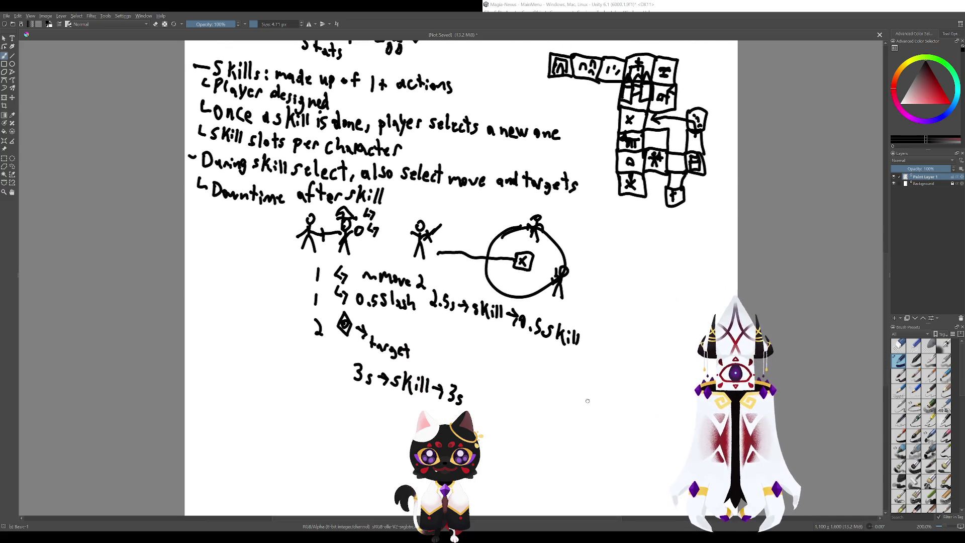
{"action": "left_click_drag", "start_coordinate": [567, 401], "coordinate": [509, 413]}
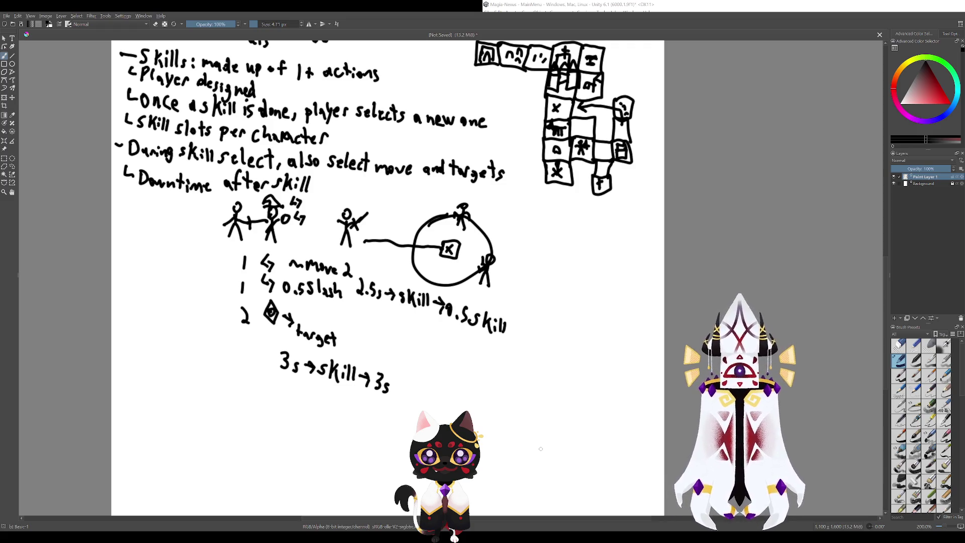
{"action": "mouse_move", "coordinate": [571, 452]}
{"action": "left_mouse_down"}
{"action": "mouse_move", "coordinate": [543, 421]}
{"action": "mouse_move", "coordinate": [553, 460]}
{"action": "left_mouse_up"}
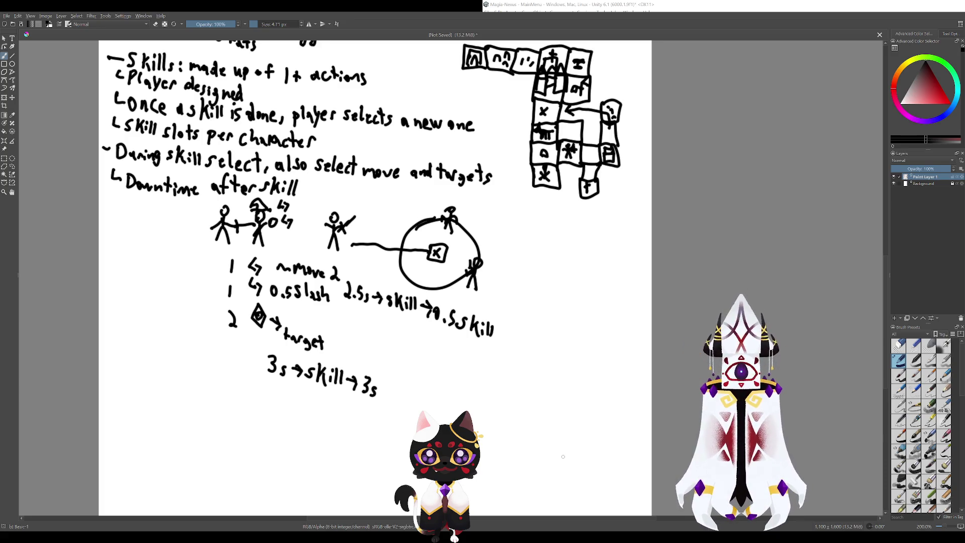
{"action": "mouse_move", "coordinate": [572, 453]}
{"action": "left_mouse_down"}
{"action": "mouse_move", "coordinate": [558, 397]}
{"action": "mouse_move", "coordinate": [546, 436]}
{"action": "left_mouse_up"}
{"action": "scroll", "coordinate": [557, 450], "scroll_direction": "up", "scroll_amount": 1}
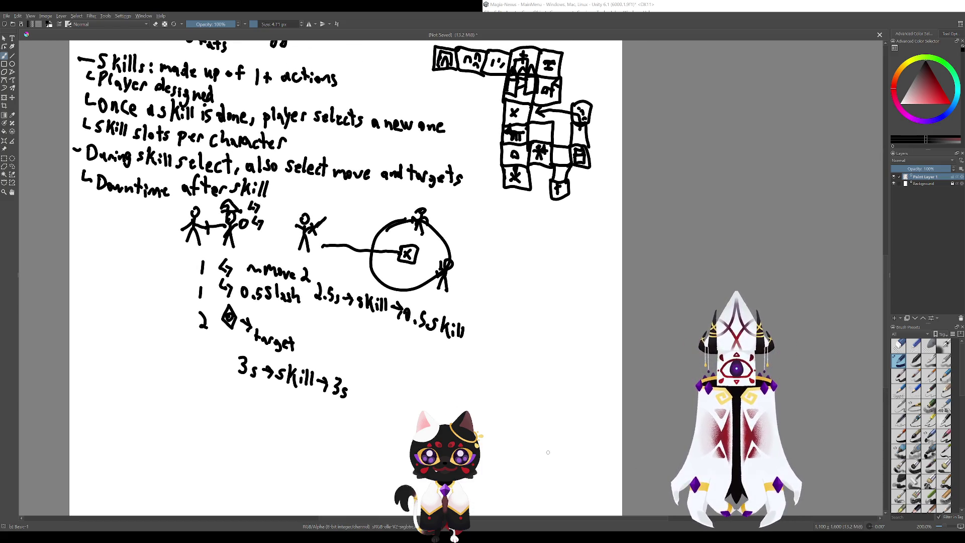
{"action": "left_click_drag", "start_coordinate": [543, 431], "coordinate": [581, 460]}
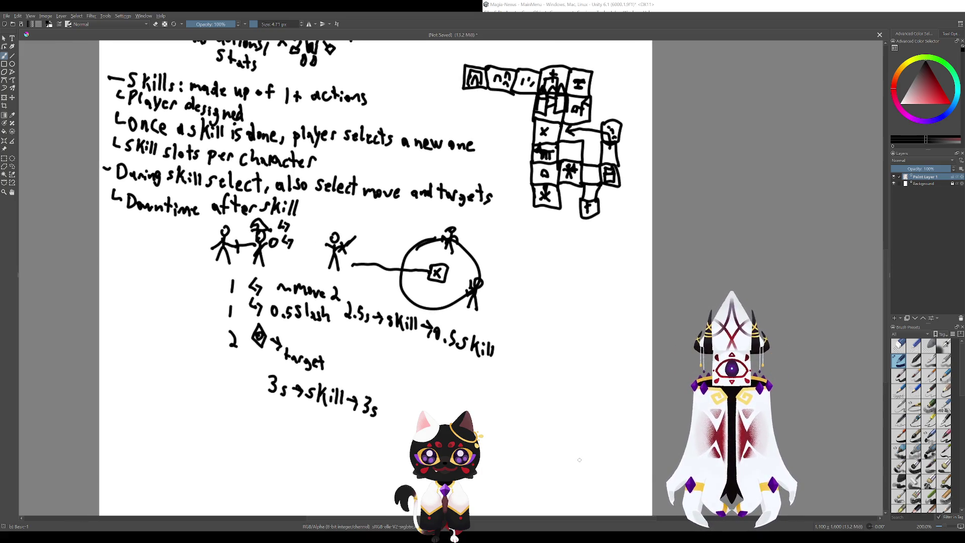
{"action": "mouse_move", "coordinate": [578, 440]}
{"action": "left_mouse_down"}
{"action": "mouse_move", "coordinate": [551, 408]}
{"action": "mouse_move", "coordinate": [582, 457]}
{"action": "mouse_move", "coordinate": [592, 456]}
{"action": "left_mouse_up"}
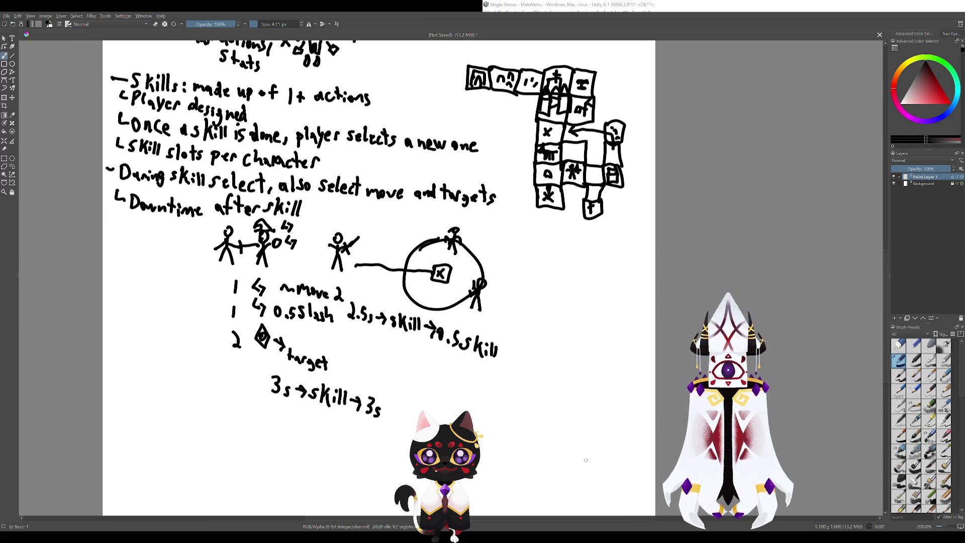
{"action": "mouse_move", "coordinate": [586, 461]}
{"action": "left_mouse_down"}
{"action": "mouse_move", "coordinate": [566, 422]}
{"action": "mouse_move", "coordinate": [575, 406]}
{"action": "mouse_move", "coordinate": [599, 439]}
{"action": "mouse_move", "coordinate": [570, 461]}
{"action": "left_mouse_up"}
{"action": "mouse_move", "coordinate": [552, 403]}
{"action": "left_mouse_down"}
{"action": "mouse_move", "coordinate": [569, 429]}
{"action": "mouse_move", "coordinate": [591, 425]}
{"action": "mouse_move", "coordinate": [661, 463]}
{"action": "left_mouse_up"}
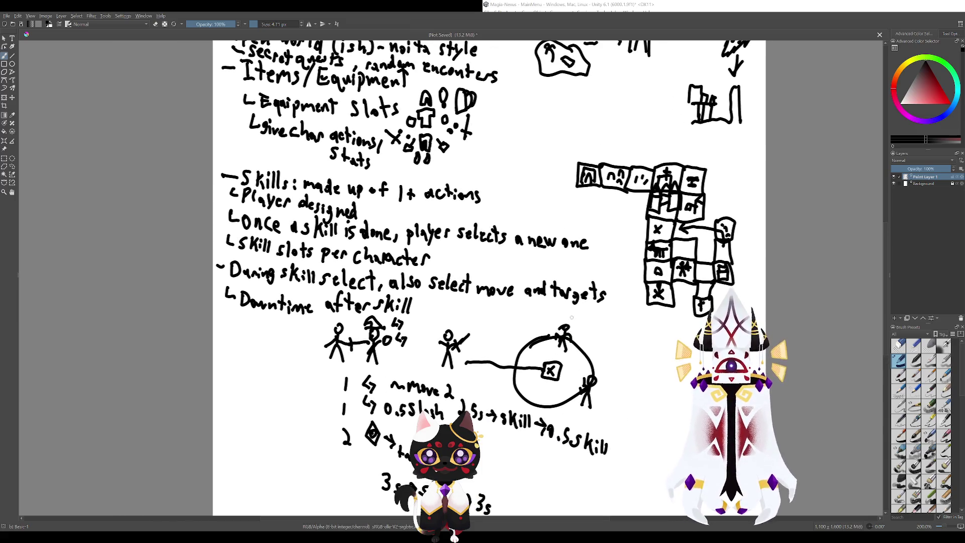
{"action": "left_click_drag", "start_coordinate": [572, 381], "coordinate": [626, 400]}
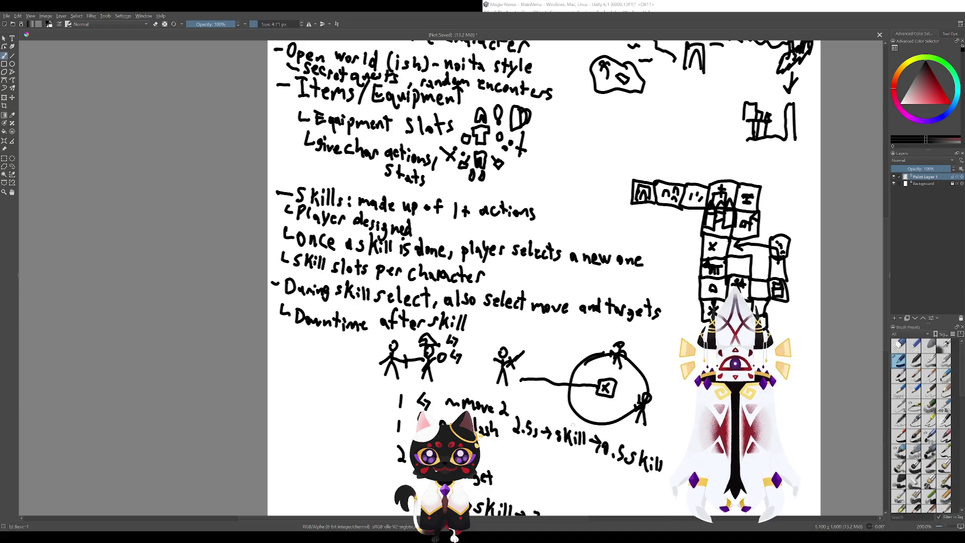
{"action": "mouse_move", "coordinate": [573, 455]}
{"action": "left_mouse_down"}
{"action": "mouse_move", "coordinate": [561, 413]}
{"action": "mouse_move", "coordinate": [526, 373]}
{"action": "left_mouse_up"}
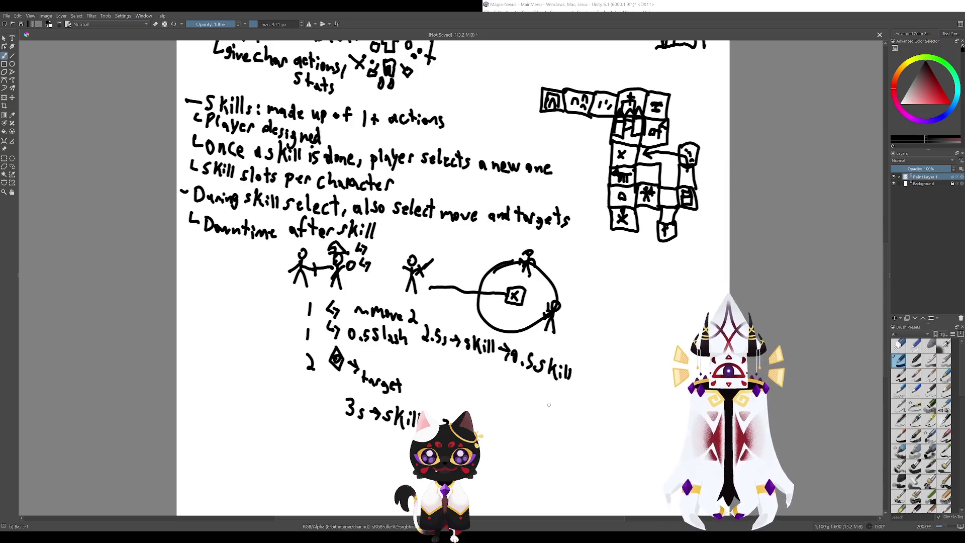
{"action": "left_click_drag", "start_coordinate": [541, 321], "coordinate": [560, 409]}
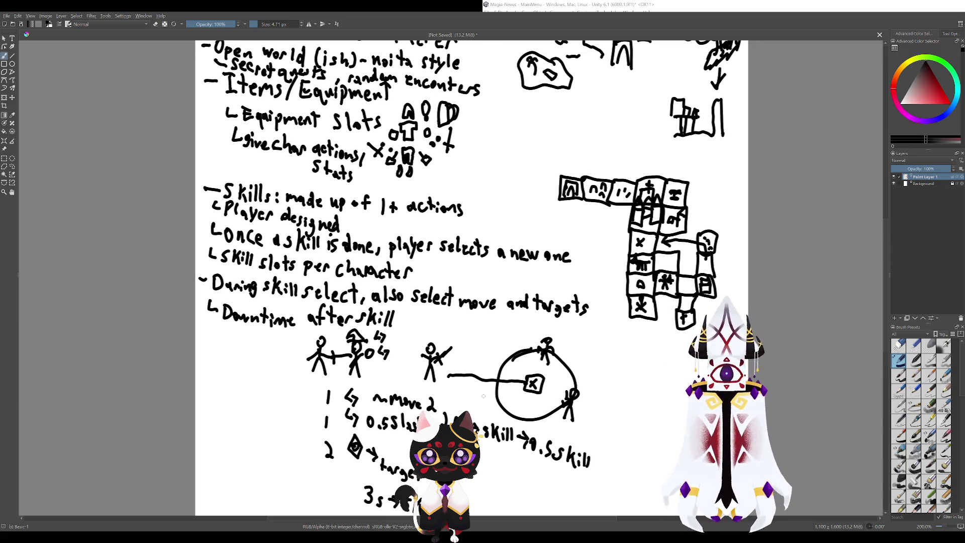
{"action": "mouse_move", "coordinate": [445, 375]}
{"action": "left_mouse_down"}
{"action": "mouse_move", "coordinate": [487, 362]}
{"action": "mouse_move", "coordinate": [533, 371]}
{"action": "left_mouse_up"}
{"action": "key", "text": "ctrl+z"}
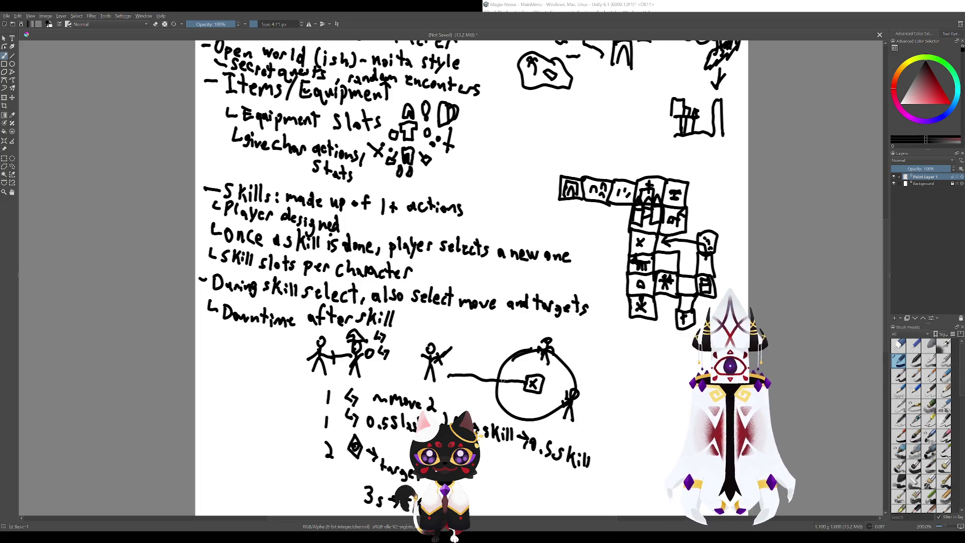
{"action": "mouse_move", "coordinate": [446, 355]}
{"action": "left_mouse_down"}
{"action": "mouse_move", "coordinate": [497, 347]}
{"action": "mouse_move", "coordinate": [512, 360]}
{"action": "mouse_move", "coordinate": [473, 330]}
{"action": "left_mouse_up"}
{"action": "key", "text": "ctrl+z"}
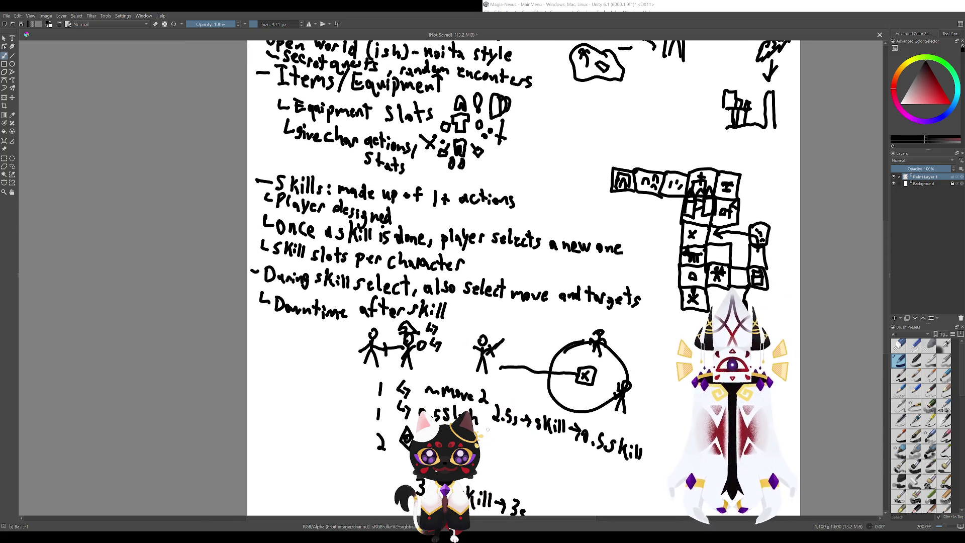
{"action": "mouse_move", "coordinate": [501, 366]}
{"action": "left_mouse_down"}
{"action": "mouse_move", "coordinate": [583, 375]}
{"action": "mouse_move", "coordinate": [609, 349]}
{"action": "mouse_move", "coordinate": [598, 361]}
{"action": "left_mouse_up"}
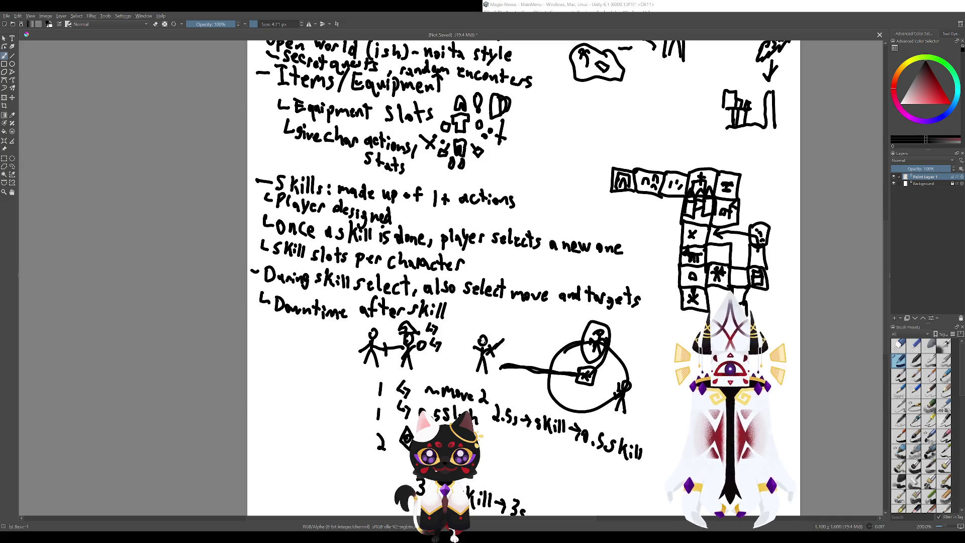
{"action": "key", "text": "ctrl+z"}
{"action": "key", "text": "ctrl+z"}
{"action": "mouse_move", "coordinate": [491, 371]}
{"action": "left_mouse_down"}
{"action": "mouse_move", "coordinate": [483, 320]}
{"action": "mouse_move", "coordinate": [499, 370]}
{"action": "left_mouse_up"}
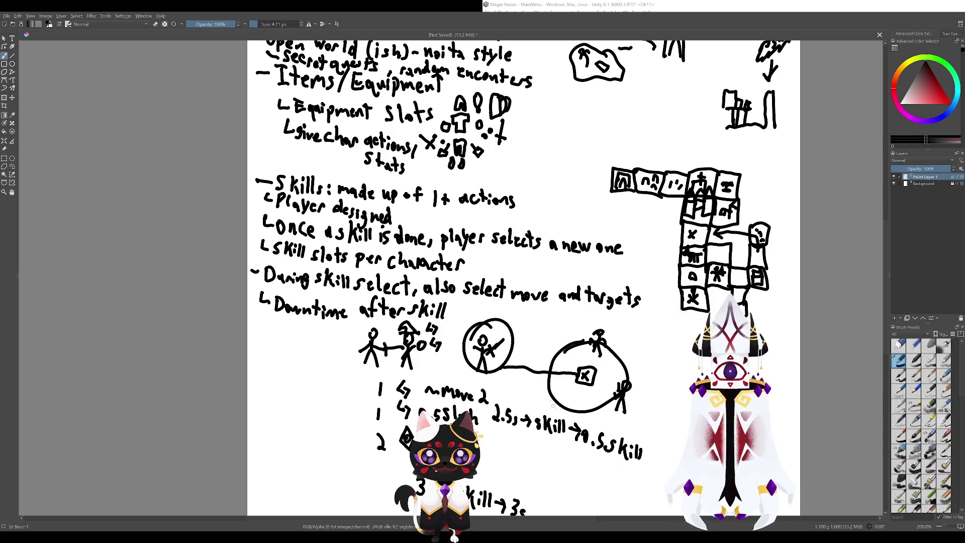
{"action": "key", "text": "ctrl+z"}
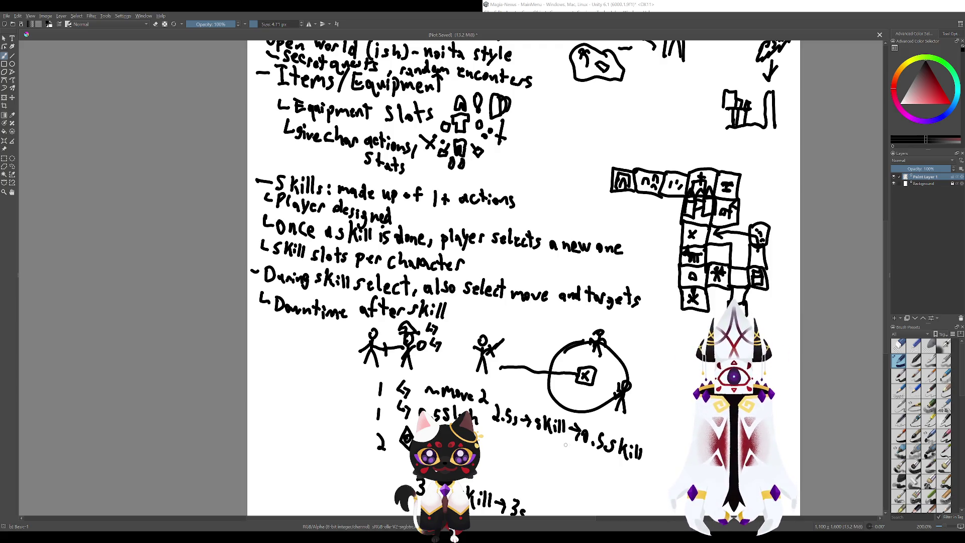
{"action": "left_click_drag", "start_coordinate": [494, 373], "coordinate": [571, 380]}
{"action": "key", "text": "ctrl+z"}
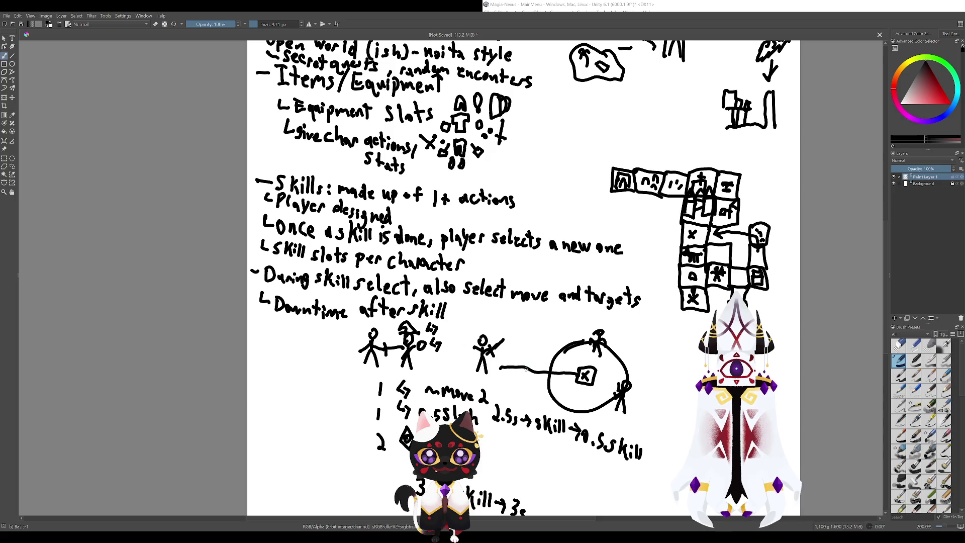
{"action": "mouse_move", "coordinate": [606, 318]}
{"action": "left_mouse_down"}
{"action": "mouse_move", "coordinate": [584, 358]}
{"action": "mouse_move", "coordinate": [587, 323]}
{"action": "left_mouse_up"}
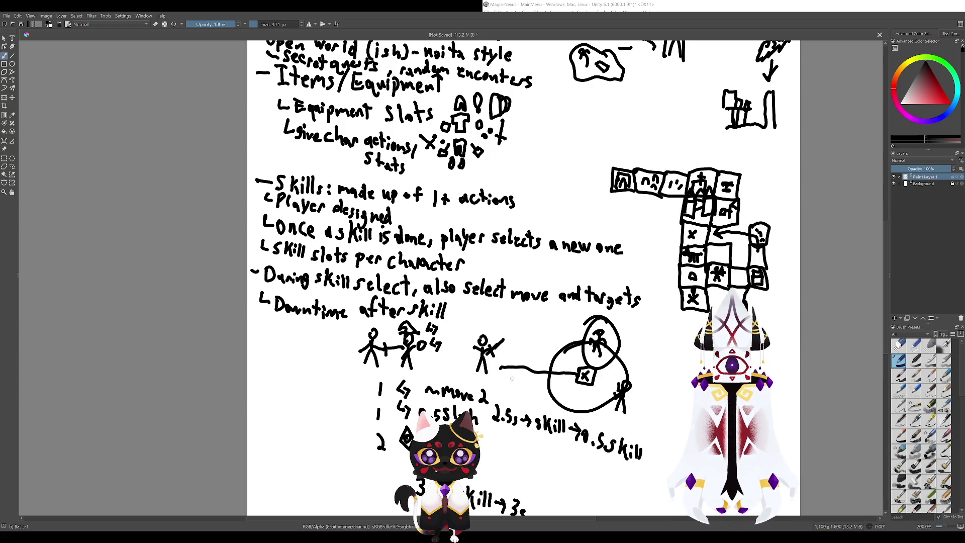
{"action": "key", "text": "ctrl+z"}
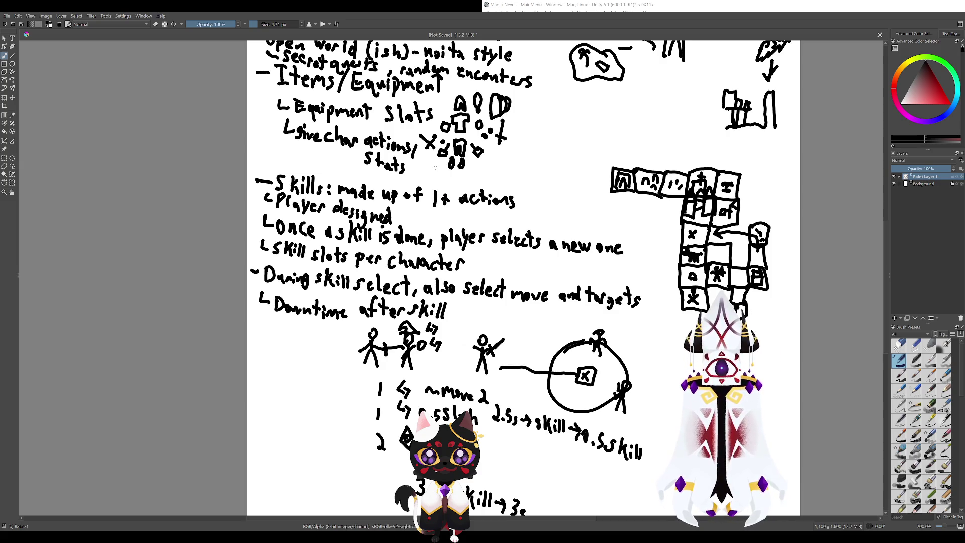
{"action": "left_click_drag", "start_coordinate": [565, 310], "coordinate": [514, 256]}
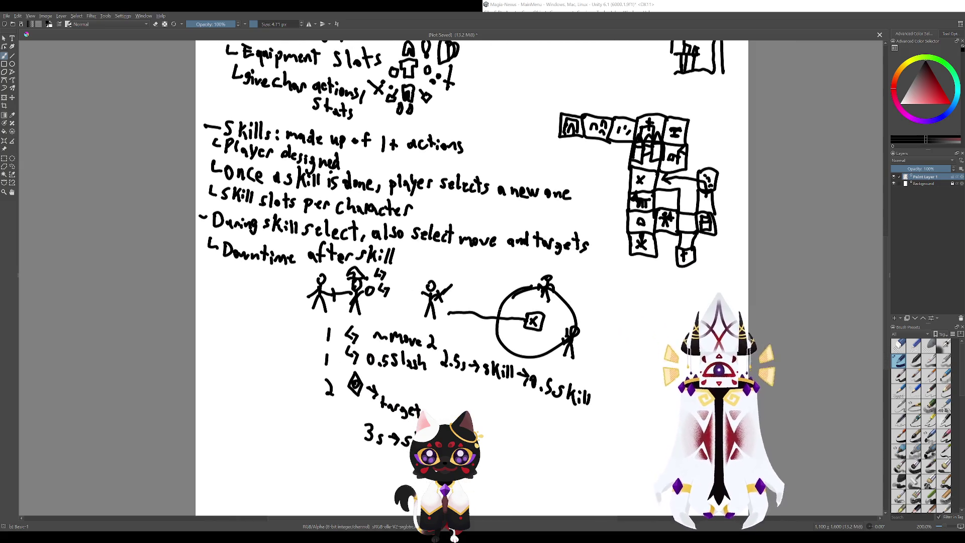
- Try circling the left stick figure and the X box, undoing both
{"action": "mouse_move", "coordinate": [564, 327]}
{"action": "left_mouse_down"}
{"action": "mouse_move", "coordinate": [523, 321]}
{"action": "mouse_move", "coordinate": [587, 376]}
{"action": "left_mouse_up"}
{"action": "mouse_move", "coordinate": [452, 319]}
{"action": "left_mouse_down"}
{"action": "mouse_move", "coordinate": [436, 342]}
{"action": "mouse_move", "coordinate": [455, 318]}
{"action": "left_mouse_up"}
{"action": "key", "text": "ctrl+z"}
{"action": "left_click_drag", "start_coordinate": [553, 351], "coordinate": [474, 341]}
{"action": "key", "text": "ctrl+z"}
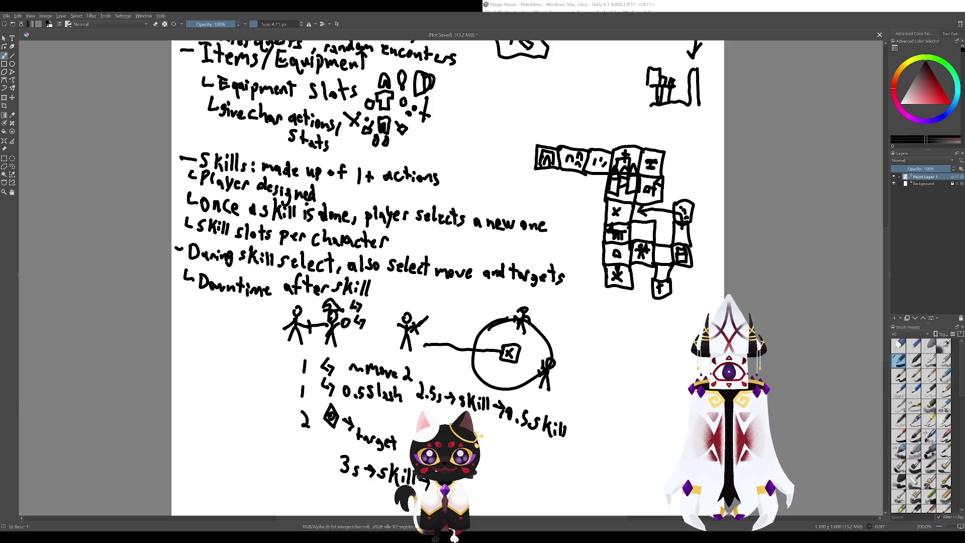
- Draw an arrow down-right from the right figure and a hooked arrow left from the top figure
{"action": "mouse_move", "coordinate": [558, 375]}
{"action": "left_mouse_down"}
{"action": "mouse_move", "coordinate": [648, 445]}
{"action": "mouse_move", "coordinate": [616, 431]}
{"action": "mouse_move", "coordinate": [643, 422]}
{"action": "left_mouse_up"}
{"action": "mouse_move", "coordinate": [512, 311]}
{"action": "left_mouse_down"}
{"action": "mouse_move", "coordinate": [462, 313]}
{"action": "mouse_move", "coordinate": [461, 331]}
{"action": "mouse_move", "coordinate": [473, 323]}
{"action": "left_mouse_up"}
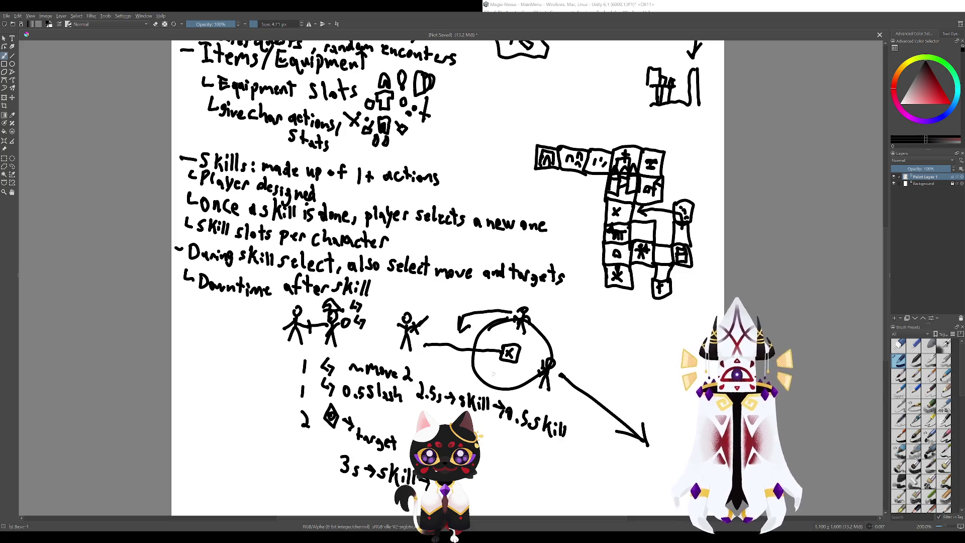
{"action": "mouse_move", "coordinate": [426, 338]}
{"action": "left_mouse_down"}
{"action": "mouse_move", "coordinate": [502, 348]}
{"action": "mouse_move", "coordinate": [499, 359]}
{"action": "mouse_move", "coordinate": [495, 342]}
{"action": "left_mouse_up"}
{"action": "key", "text": "ctrl+z"}
{"action": "key", "text": "ctrl+z"}
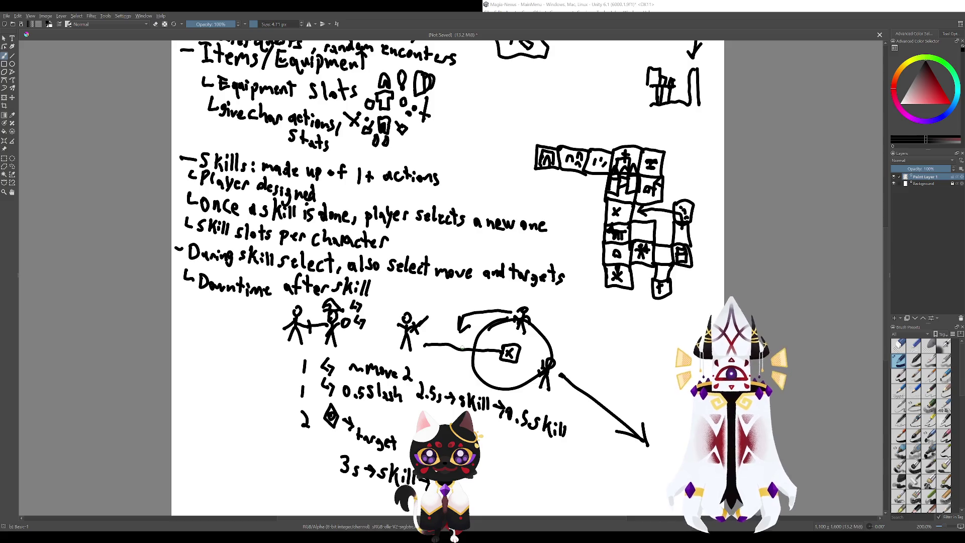
- Bring the Game Idea heading into view and ring the '0.5 slash' entry
{"action": "mouse_move", "coordinate": [351, 251]}
{"action": "left_mouse_down"}
{"action": "mouse_move", "coordinate": [393, 308]}
{"action": "mouse_move", "coordinate": [449, 339]}
{"action": "mouse_move", "coordinate": [543, 435]}
{"action": "left_mouse_up"}
{"action": "mouse_move", "coordinate": [416, 336]}
{"action": "left_mouse_down"}
{"action": "mouse_move", "coordinate": [377, 352]}
{"action": "mouse_move", "coordinate": [473, 362]}
{"action": "mouse_move", "coordinate": [317, 251]}
{"action": "mouse_move", "coordinate": [272, 191]}
{"action": "mouse_move", "coordinate": [336, 196]}
{"action": "left_mouse_up"}
{"action": "key", "text": "ctrl+z"}
{"action": "mouse_move", "coordinate": [420, 397]}
{"action": "left_mouse_down"}
{"action": "mouse_move", "coordinate": [411, 398]}
{"action": "mouse_move", "coordinate": [460, 403]}
{"action": "mouse_move", "coordinate": [396, 404]}
{"action": "left_mouse_up"}
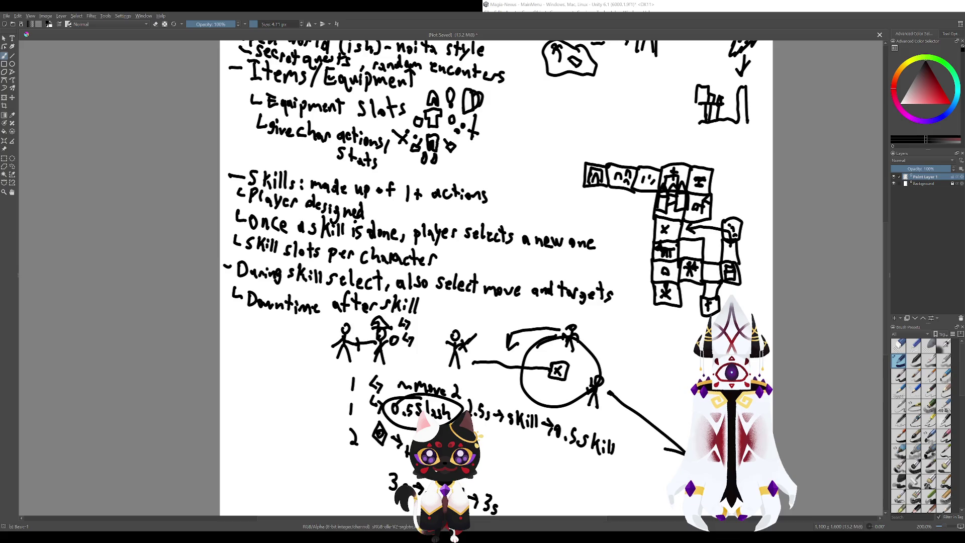
- Remove the '0.5 slash' ring, then try and undo circles around 'move 2' and a stroke to the X
{"action": "key", "text": "ctrl+z"}
{"action": "key", "text": "ctrl+z"}
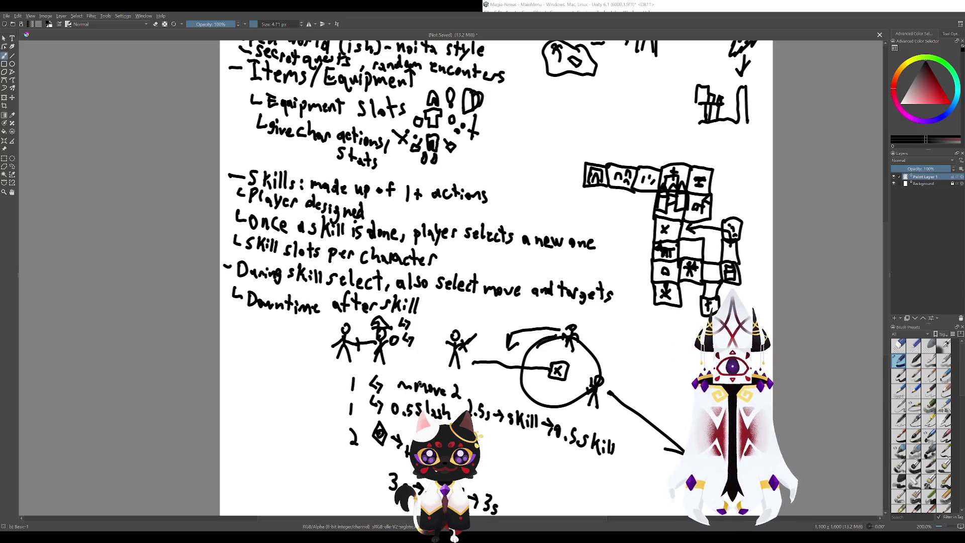
{"action": "mouse_move", "coordinate": [433, 373]}
{"action": "left_mouse_down"}
{"action": "mouse_move", "coordinate": [405, 393]}
{"action": "mouse_move", "coordinate": [414, 373]}
{"action": "left_mouse_up"}
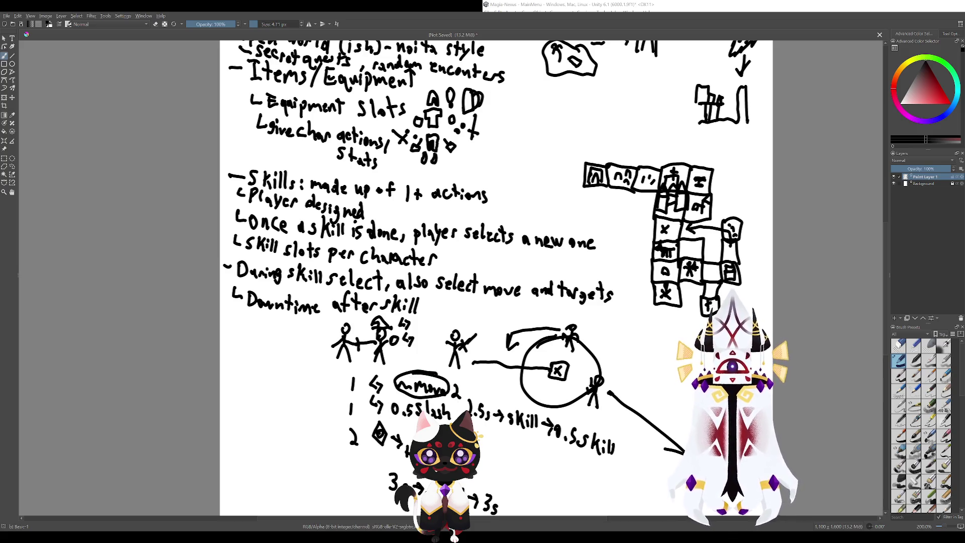
{"action": "key", "text": "ctrl+z"}
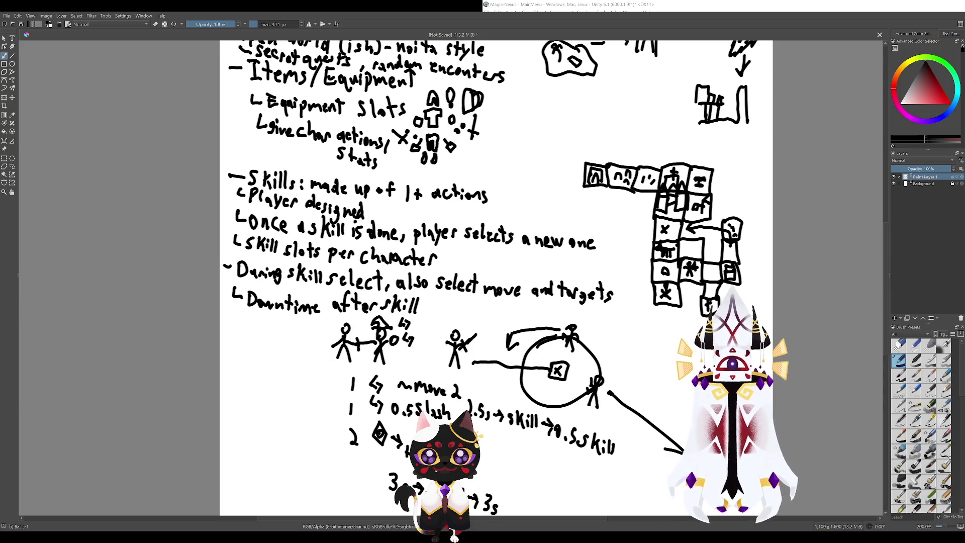
{"action": "mouse_move", "coordinate": [439, 391]}
{"action": "left_mouse_down"}
{"action": "mouse_move", "coordinate": [453, 391]}
{"action": "mouse_move", "coordinate": [410, 374]}
{"action": "left_mouse_up"}
{"action": "key", "text": "ctrl+z"}
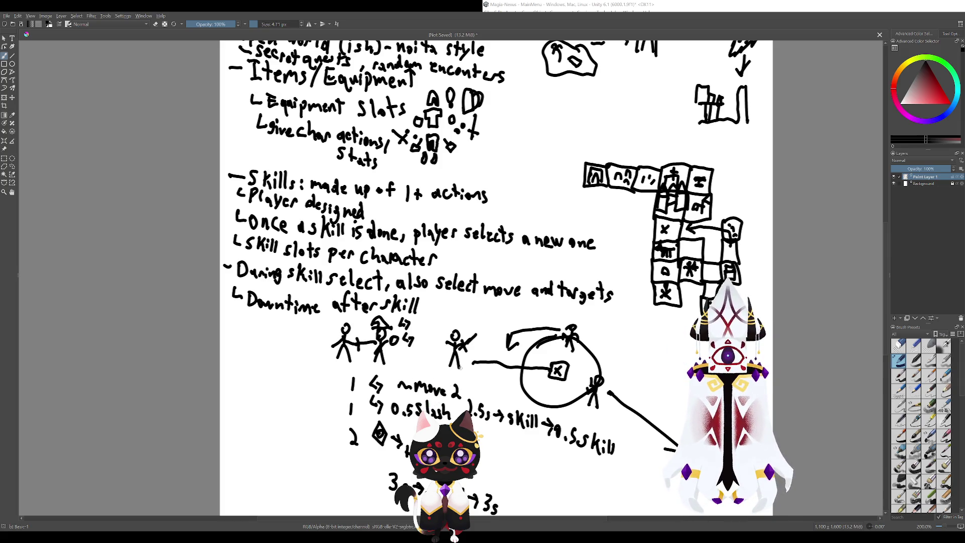
{"action": "left_click_drag", "start_coordinate": [474, 364], "coordinate": [557, 371]}
{"action": "key", "text": "ctrl+z"}
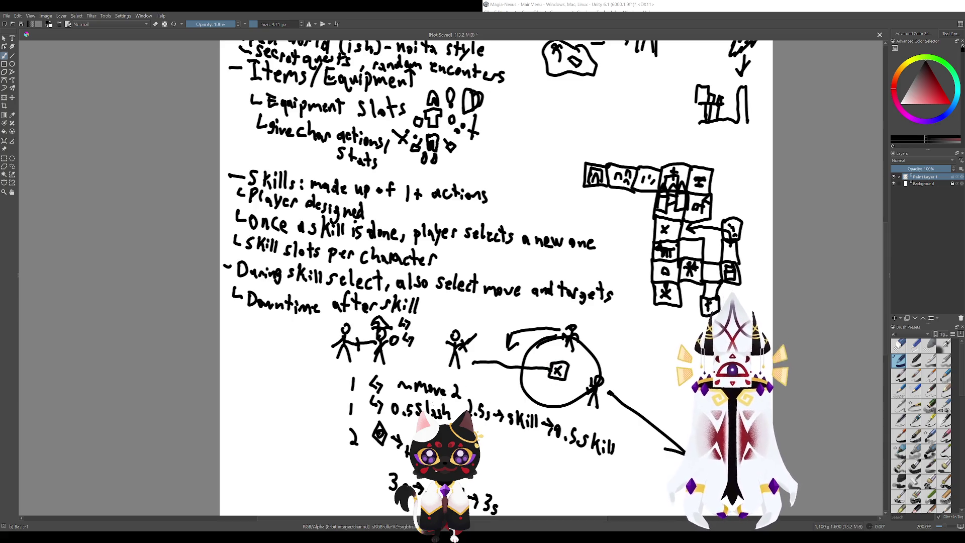
{"action": "mouse_move", "coordinate": [468, 392]}
{"action": "left_mouse_down"}
{"action": "mouse_move", "coordinate": [390, 385]}
{"action": "mouse_move", "coordinate": [473, 405]}
{"action": "mouse_move", "coordinate": [400, 397]}
{"action": "left_mouse_up"}
{"action": "key", "text": "ctrl+z"}
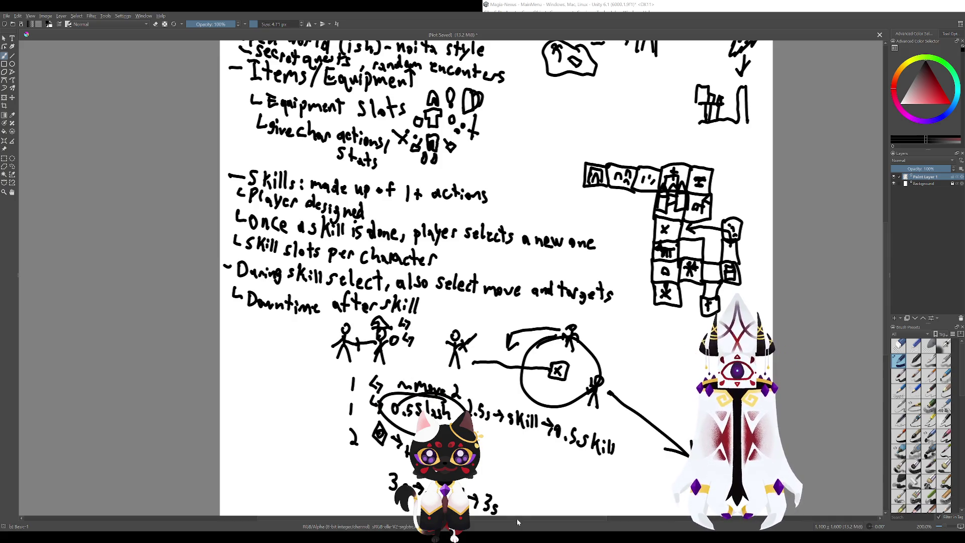
- Try a vertical line, a swing arc and a loop around 'move', undoing each
{"action": "key", "text": "ctrl+z"}
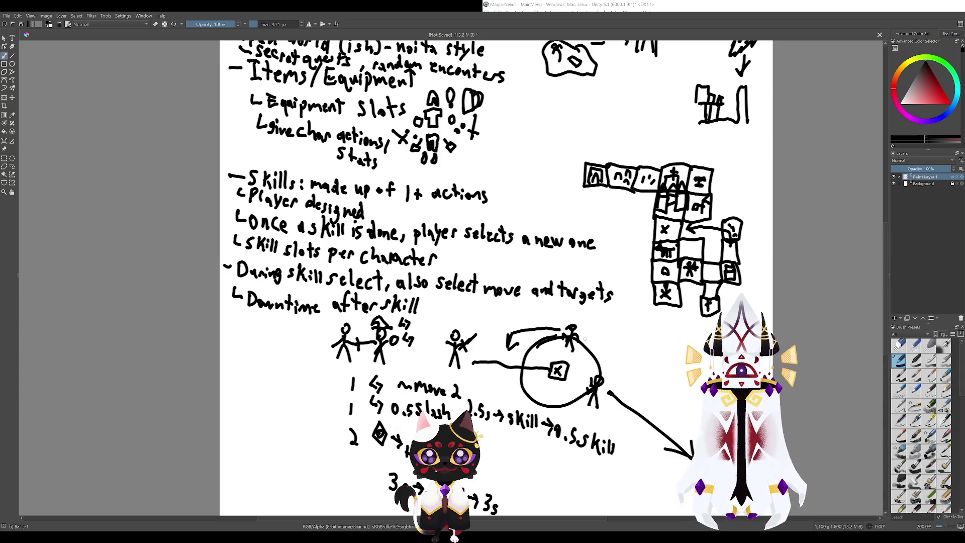
{"action": "mouse_move", "coordinate": [549, 355]}
{"action": "left_mouse_down"}
{"action": "mouse_move", "coordinate": [543, 309]}
{"action": "mouse_move", "coordinate": [606, 359]}
{"action": "mouse_move", "coordinate": [546, 353]}
{"action": "left_mouse_up"}
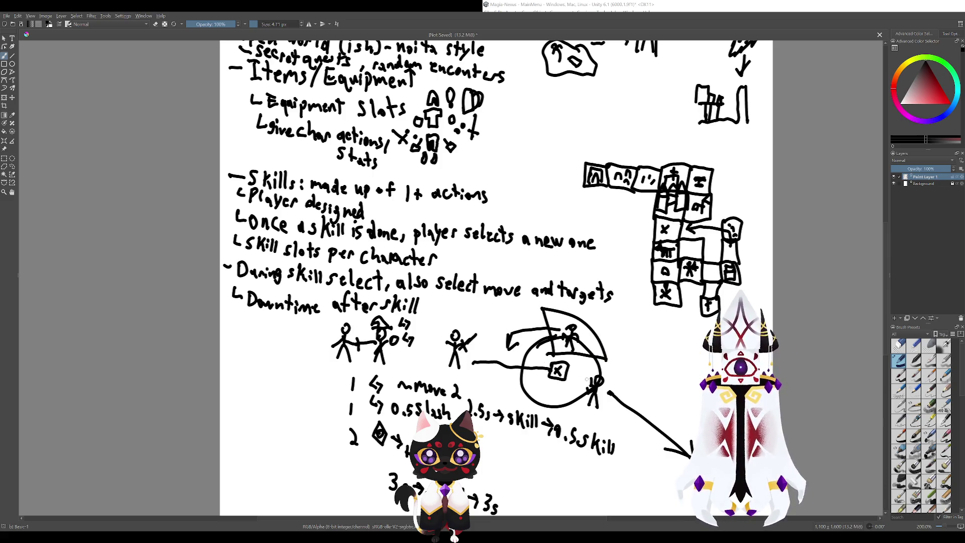
{"action": "key", "text": "ctrl+z"}
{"action": "key", "text": "ctrl+z"}
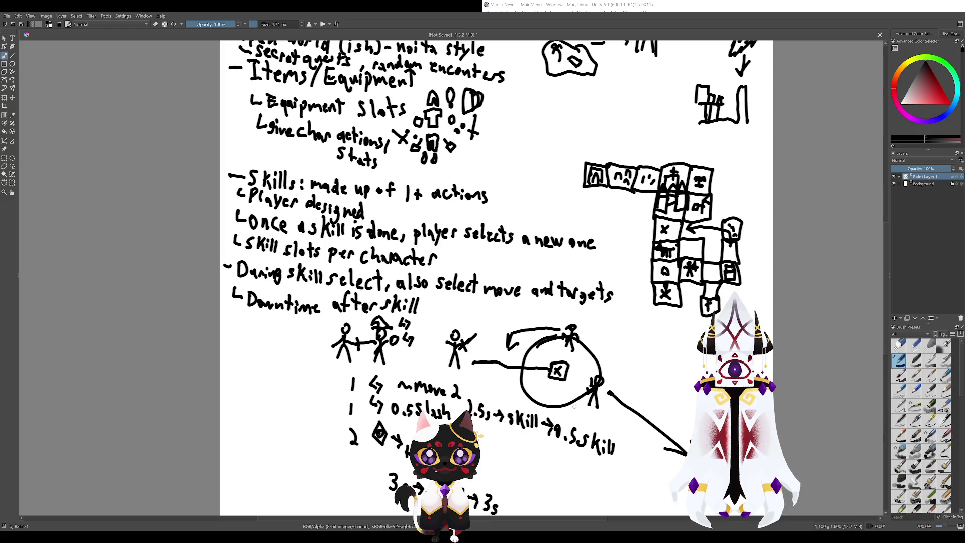
{"action": "mouse_move", "coordinate": [558, 358]}
{"action": "left_mouse_down"}
{"action": "mouse_move", "coordinate": [553, 320]}
{"action": "mouse_move", "coordinate": [623, 378]}
{"action": "mouse_move", "coordinate": [557, 360]}
{"action": "left_mouse_up"}
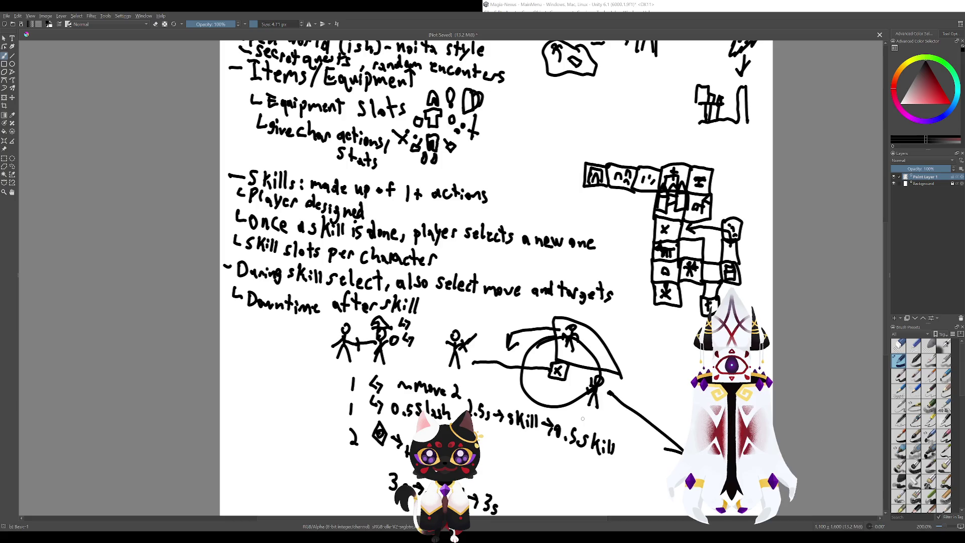
{"action": "key", "text": "ctrl+z"}
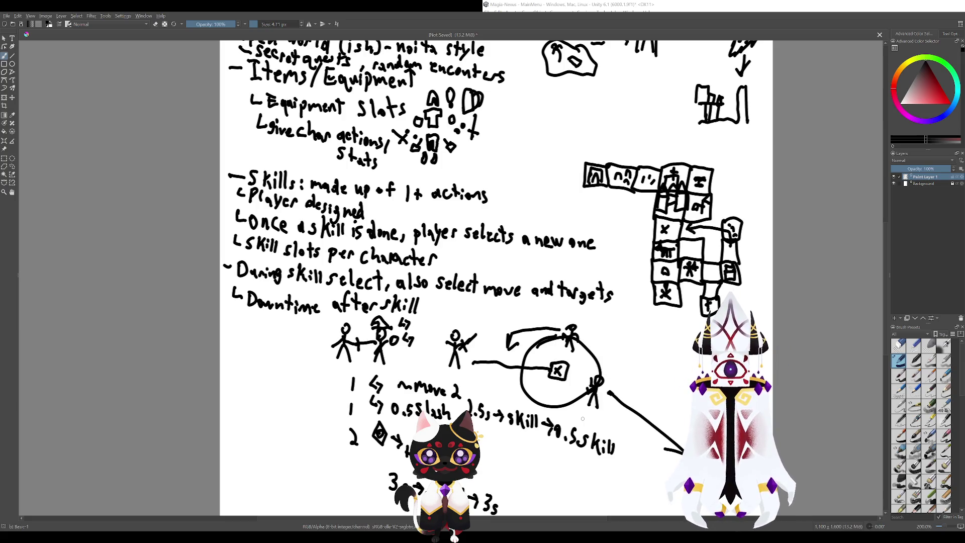
{"action": "mouse_move", "coordinate": [402, 385]}
{"action": "left_mouse_down"}
{"action": "mouse_move", "coordinate": [455, 374]}
{"action": "mouse_move", "coordinate": [402, 367]}
{"action": "left_mouse_up"}
{"action": "key", "text": "ctrl+z"}
{"action": "mouse_move", "coordinate": [485, 406]}
{"action": "left_mouse_down"}
{"action": "mouse_move", "coordinate": [515, 467]}
{"action": "mouse_move", "coordinate": [508, 418]}
{"action": "left_mouse_up"}
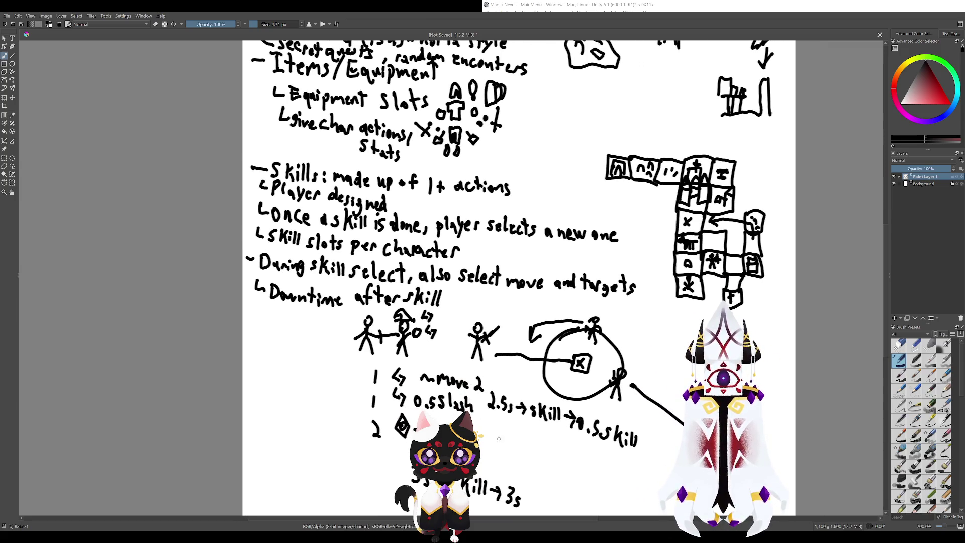
- Look over the notes page, trying and undoing a circle around the Skills heading
{"action": "mouse_move", "coordinate": [452, 302]}
{"action": "left_mouse_down"}
{"action": "mouse_move", "coordinate": [407, 174]}
{"action": "mouse_move", "coordinate": [461, 314]}
{"action": "mouse_move", "coordinate": [578, 478]}
{"action": "left_mouse_up"}
{"action": "mouse_move", "coordinate": [420, 327]}
{"action": "left_mouse_down"}
{"action": "mouse_move", "coordinate": [491, 392]}
{"action": "mouse_move", "coordinate": [452, 407]}
{"action": "mouse_move", "coordinate": [298, 187]}
{"action": "mouse_move", "coordinate": [291, 224]}
{"action": "left_mouse_up"}
{"action": "key", "text": "ctrl+z"}
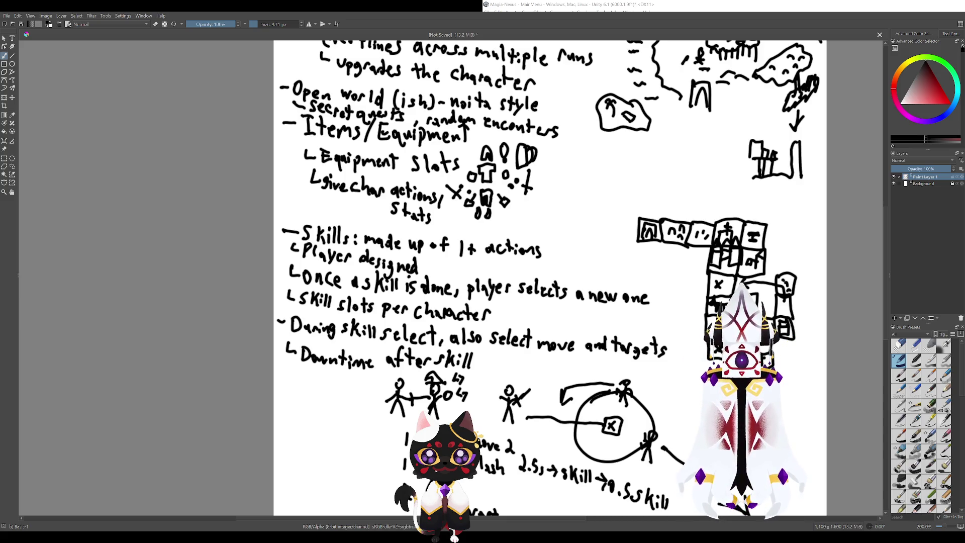
{"action": "scroll", "coordinate": [502, 277], "scroll_direction": "down", "scroll_amount": 5}
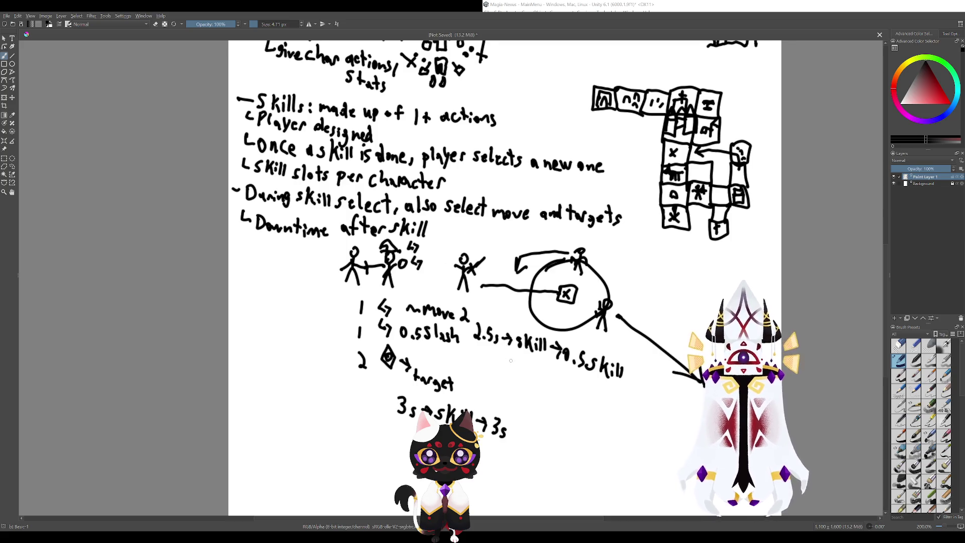
{"action": "left_click_drag", "start_coordinate": [509, 360], "coordinate": [546, 408]}
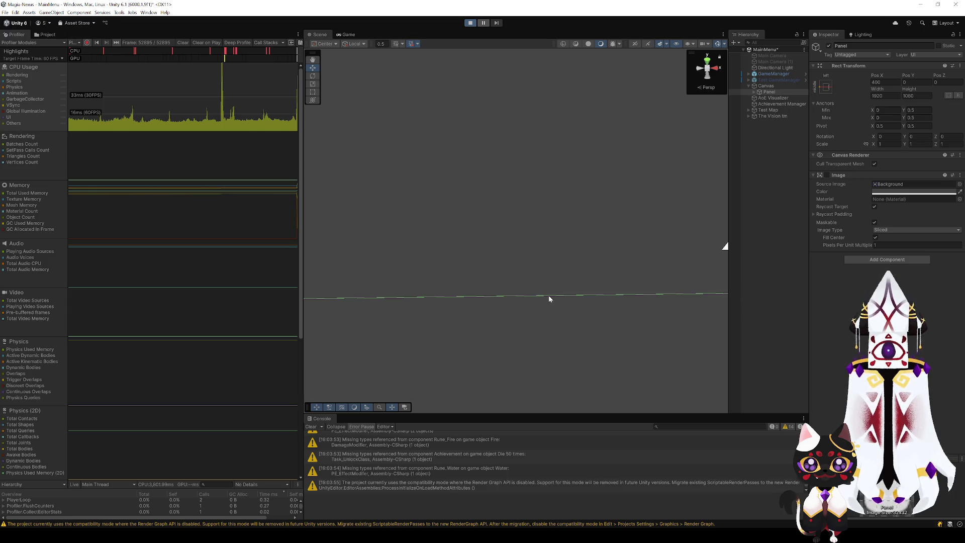
- Orbit the Scene view and move in close over the test map's green voxel terrain
{"action": "mouse_move", "coordinate": [581, 287]}
{"action": "left_mouse_down"}
{"action": "mouse_move", "coordinate": [491, 283]}
{"action": "mouse_move", "coordinate": [625, 297]}
{"action": "mouse_move", "coordinate": [589, 274]}
{"action": "mouse_move", "coordinate": [485, 280]}
{"action": "mouse_move", "coordinate": [448, 295]}
{"action": "mouse_move", "coordinate": [401, 277]}
{"action": "mouse_move", "coordinate": [788, 282]}
{"action": "mouse_move", "coordinate": [766, 283]}
{"action": "mouse_move", "coordinate": [752, 304]}
{"action": "mouse_move", "coordinate": [741, 369]}
{"action": "mouse_move", "coordinate": [753, 235]}
{"action": "mouse_move", "coordinate": [752, 285]}
{"action": "mouse_move", "coordinate": [549, 286]}
{"action": "mouse_move", "coordinate": [463, 263]}
{"action": "mouse_move", "coordinate": [209, 272]}
{"action": "mouse_move", "coordinate": [259, 278]}
{"action": "mouse_move", "coordinate": [359, 338]}
{"action": "mouse_move", "coordinate": [402, 398]}
{"action": "mouse_move", "coordinate": [395, 406]}
{"action": "mouse_move", "coordinate": [395, 388]}
{"action": "left_mouse_up"}
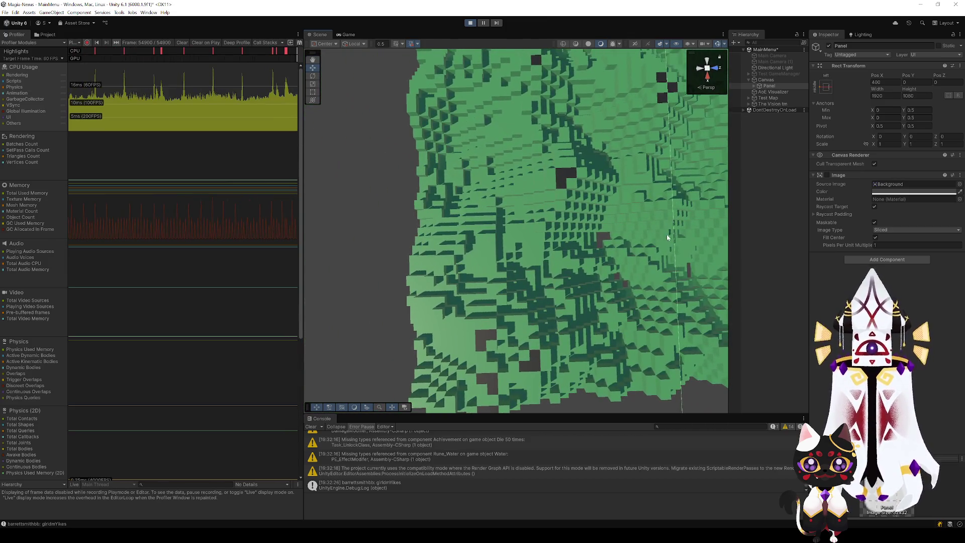
{"action": "mouse_move", "coordinate": [595, 268]}
{"action": "left_mouse_down"}
{"action": "mouse_move", "coordinate": [582, 242]}
{"action": "mouse_move", "coordinate": [372, 144]}
{"action": "mouse_move", "coordinate": [416, 260]}
{"action": "left_mouse_up"}
- Nudge one Surface Ground cube half a unit along X and zoom around the terrain
{"action": "left_click", "coordinate": [397, 226]}
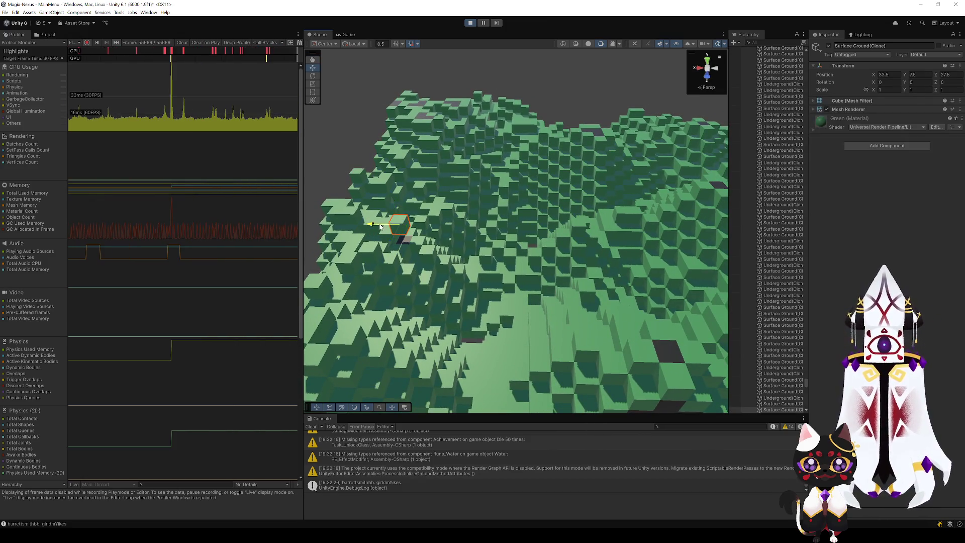
{"action": "mouse_move", "coordinate": [368, 226]}
{"action": "left_mouse_down"}
{"action": "mouse_move", "coordinate": [463, 226]}
{"action": "mouse_move", "coordinate": [397, 236]}
{"action": "mouse_move", "coordinate": [417, 222]}
{"action": "mouse_move", "coordinate": [402, 216]}
{"action": "mouse_move", "coordinate": [430, 211]}
{"action": "mouse_move", "coordinate": [404, 280]}
{"action": "mouse_move", "coordinate": [352, 266]}
{"action": "left_mouse_up"}
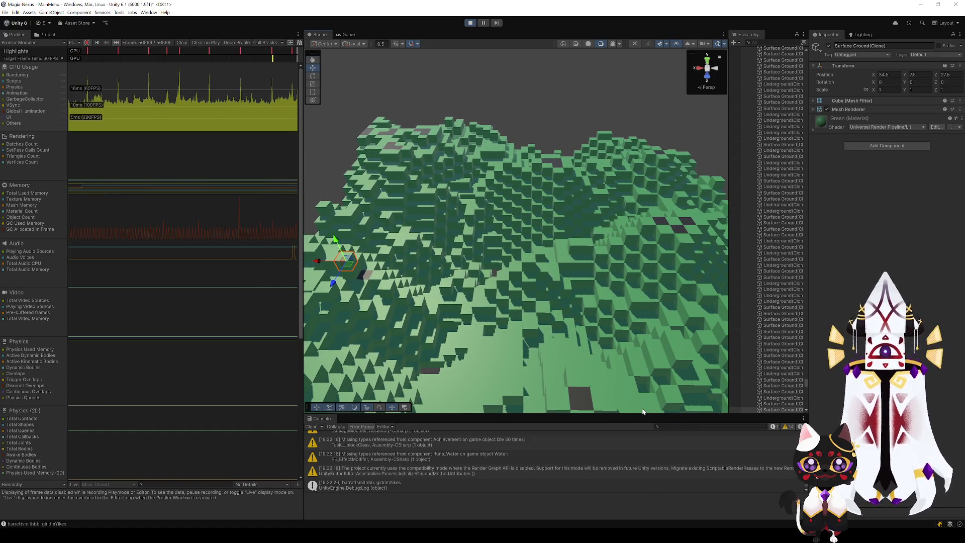
{"action": "mouse_move", "coordinate": [633, 396]}
{"action": "left_mouse_down"}
{"action": "mouse_move", "coordinate": [589, 289]}
{"action": "mouse_move", "coordinate": [589, 301]}
{"action": "mouse_move", "coordinate": [471, 308]}
{"action": "mouse_move", "coordinate": [563, 272]}
{"action": "mouse_move", "coordinate": [632, 265]}
{"action": "mouse_move", "coordinate": [546, 262]}
{"action": "left_mouse_up"}
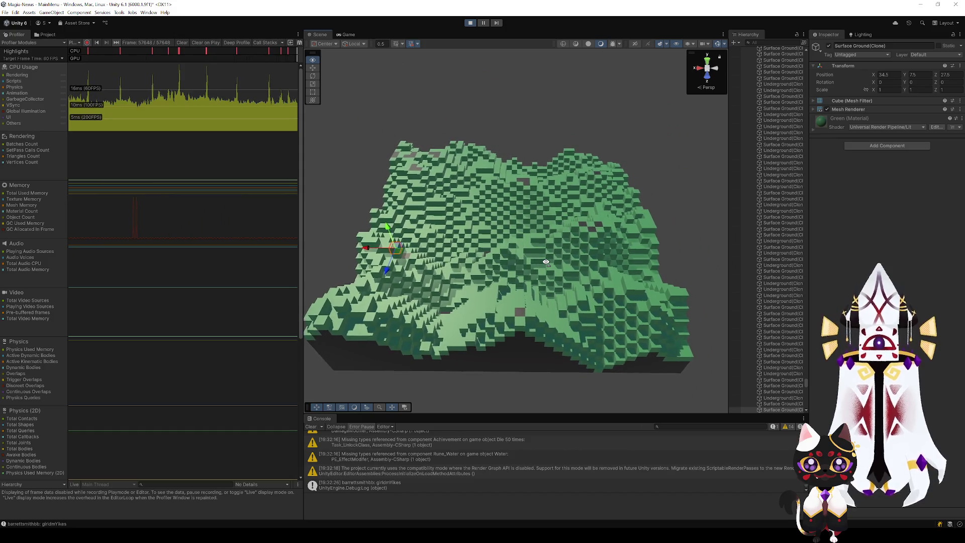
{"action": "scroll", "coordinate": [546, 262], "scroll_direction": "up", "scroll_amount": 3}
{"action": "scroll", "coordinate": [546, 262], "scroll_direction": "up", "scroll_amount": 5}
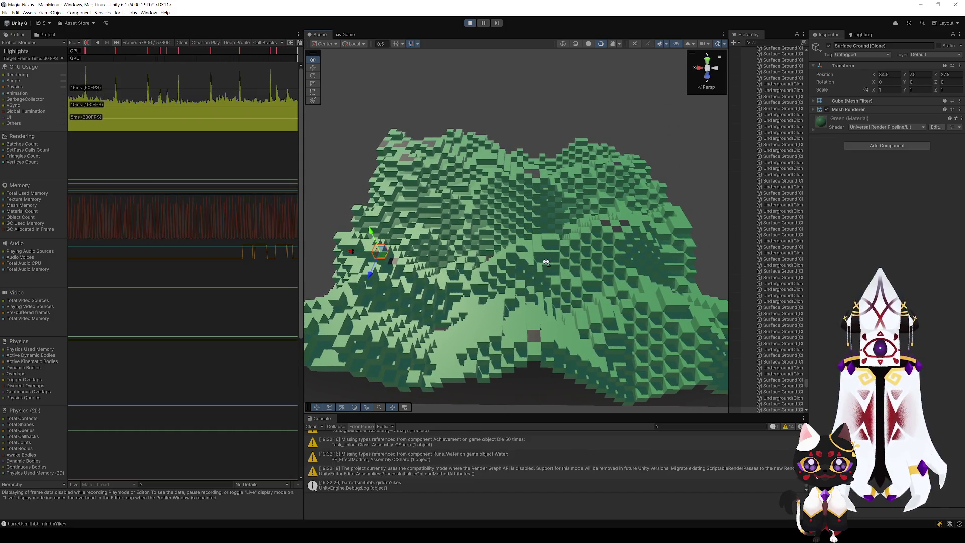
{"action": "scroll", "coordinate": [546, 262], "scroll_direction": "down", "scroll_amount": 4}
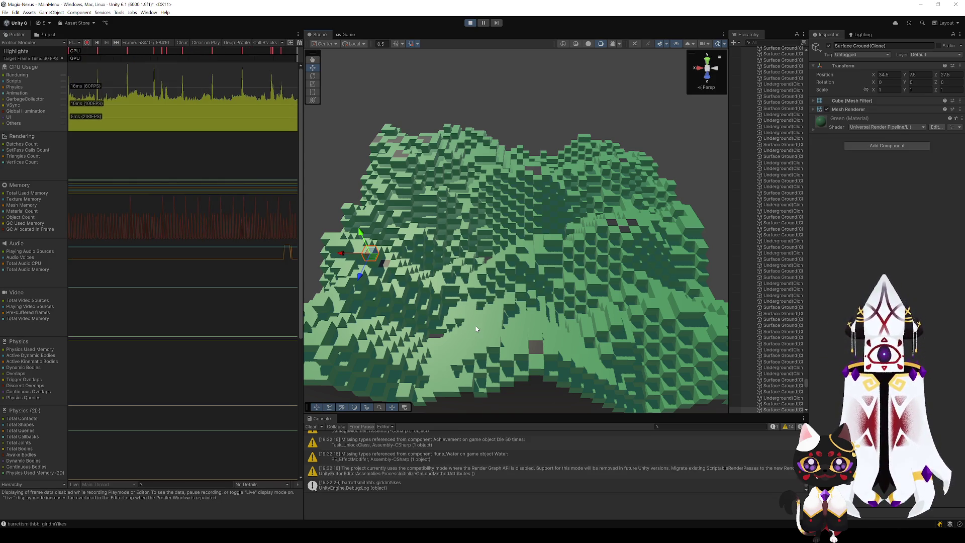
- Orbit the Scene view to view the voxel terrain from several steeper angles
{"action": "mouse_move", "coordinate": [497, 279]}
{"action": "left_mouse_down"}
{"action": "mouse_move", "coordinate": [456, 257]}
{"action": "mouse_move", "coordinate": [513, 248]}
{"action": "left_mouse_up"}
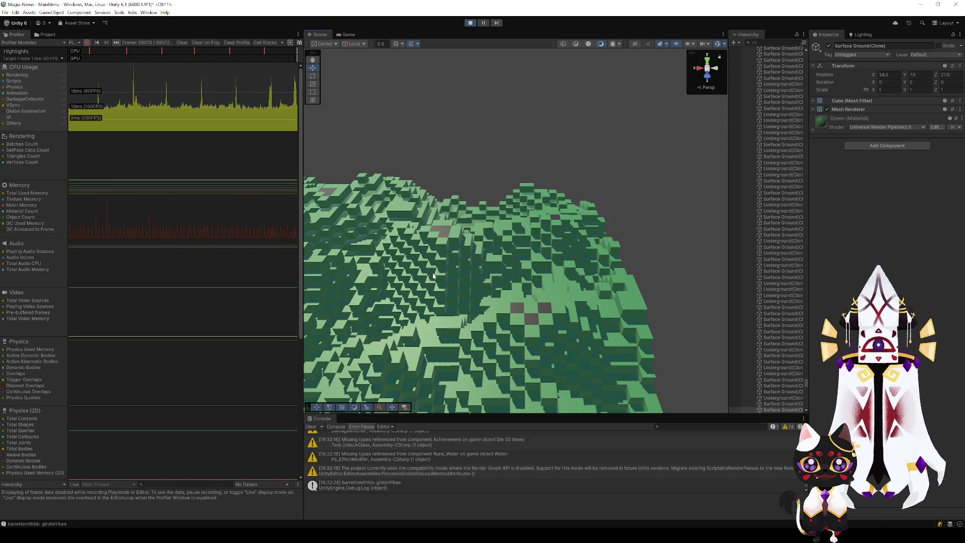
{"action": "mouse_move", "coordinate": [561, 261]}
{"action": "left_mouse_down"}
{"action": "mouse_move", "coordinate": [492, 293]}
{"action": "mouse_move", "coordinate": [472, 236]}
{"action": "mouse_move", "coordinate": [498, 223]}
{"action": "mouse_move", "coordinate": [536, 231]}
{"action": "mouse_move", "coordinate": [525, 201]}
{"action": "mouse_move", "coordinate": [710, 150]}
{"action": "left_mouse_up"}
{"action": "mouse_move", "coordinate": [566, 211]}
{"action": "left_mouse_down"}
{"action": "mouse_move", "coordinate": [590, 206]}
{"action": "mouse_move", "coordinate": [437, 232]}
{"action": "mouse_move", "coordinate": [477, 233]}
{"action": "left_mouse_up"}
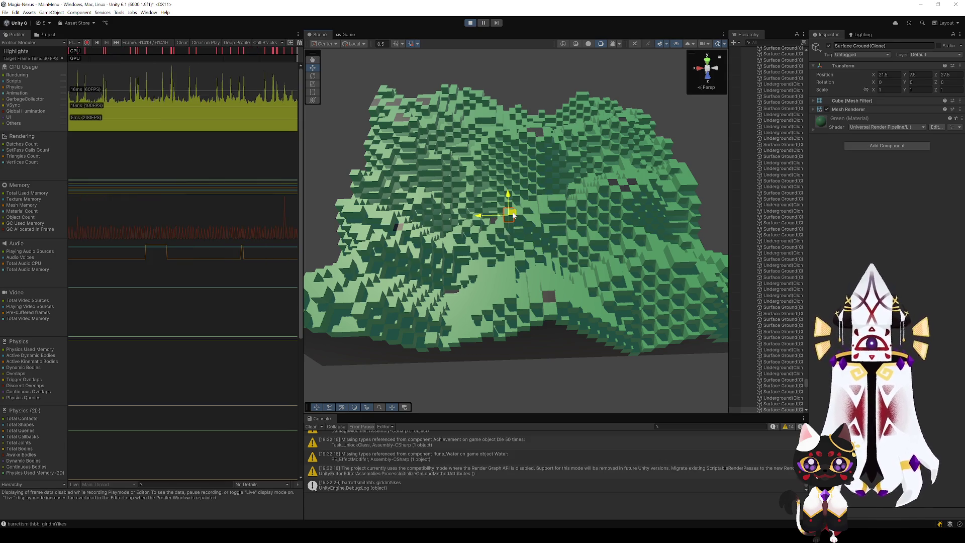
{"action": "mouse_move", "coordinate": [520, 250]}
{"action": "left_mouse_down"}
{"action": "mouse_move", "coordinate": [484, 231]}
{"action": "mouse_move", "coordinate": [507, 231]}
{"action": "left_mouse_up"}
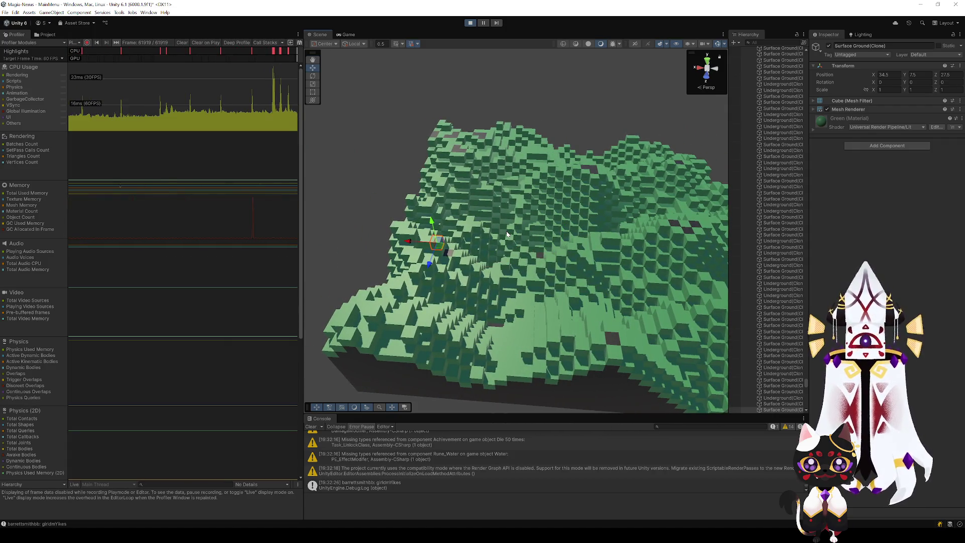
{"action": "mouse_move", "coordinate": [507, 232]}
{"action": "left_mouse_down"}
{"action": "mouse_move", "coordinate": [468, 260]}
{"action": "mouse_move", "coordinate": [465, 243]}
{"action": "mouse_move", "coordinate": [103, 238]}
{"action": "mouse_move", "coordinate": [947, 240]}
{"action": "mouse_move", "coordinate": [55, 242]}
{"action": "mouse_move", "coordinate": [258, 260]}
{"action": "mouse_move", "coordinate": [412, 254]}
{"action": "left_mouse_up"}
{"action": "mouse_move", "coordinate": [594, 249]}
{"action": "left_mouse_down"}
{"action": "mouse_move", "coordinate": [783, 210]}
{"action": "mouse_move", "coordinate": [936, 214]}
{"action": "mouse_move", "coordinate": [40, 220]}
{"action": "mouse_move", "coordinate": [886, 219]}
{"action": "mouse_move", "coordinate": [736, 254]}
{"action": "mouse_move", "coordinate": [500, 282]}
{"action": "mouse_move", "coordinate": [523, 239]}
{"action": "left_mouse_up"}
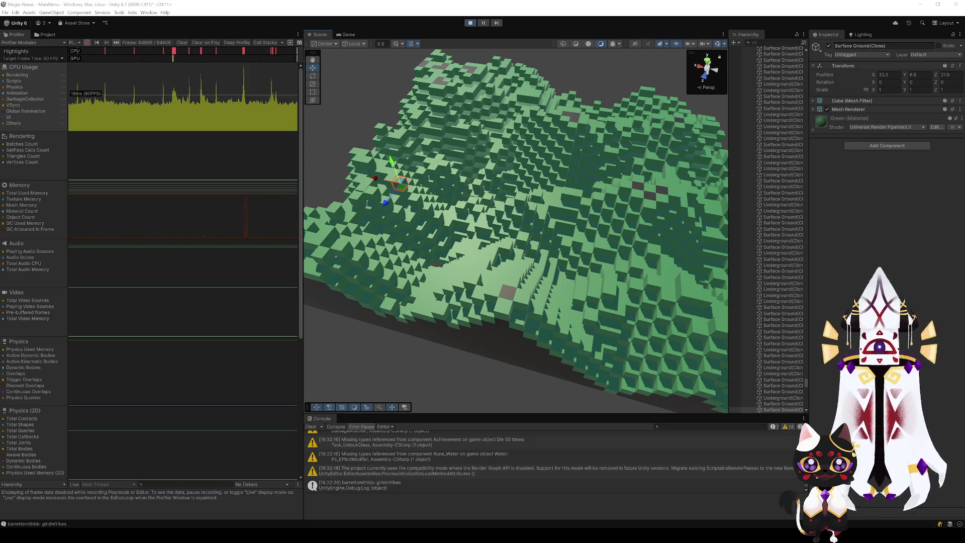
{"action": "key", "text": "alt+Tab"}
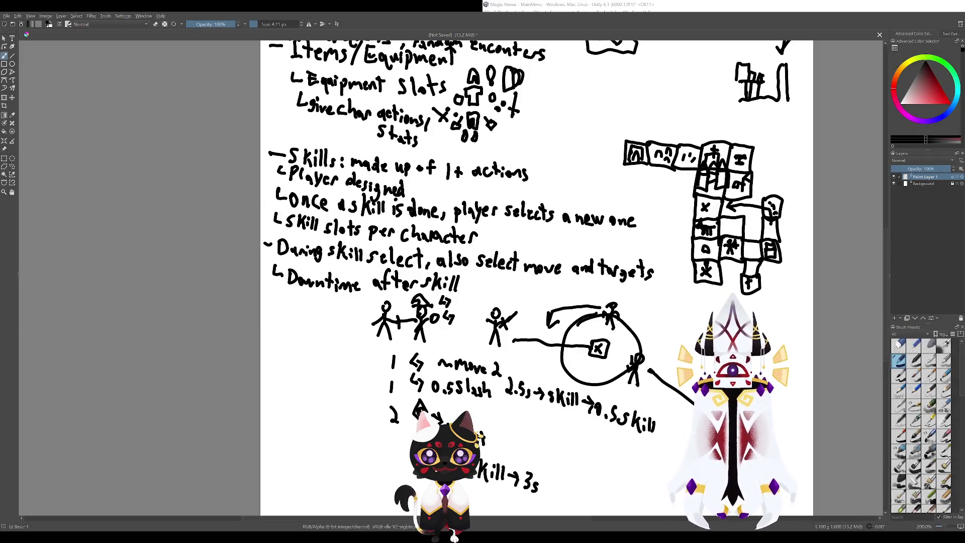
- Pan and zoom out to 133.3% so the whole Game Idea notes page fits
{"action": "left_click_drag", "start_coordinate": [484, 303], "coordinate": [464, 424]}
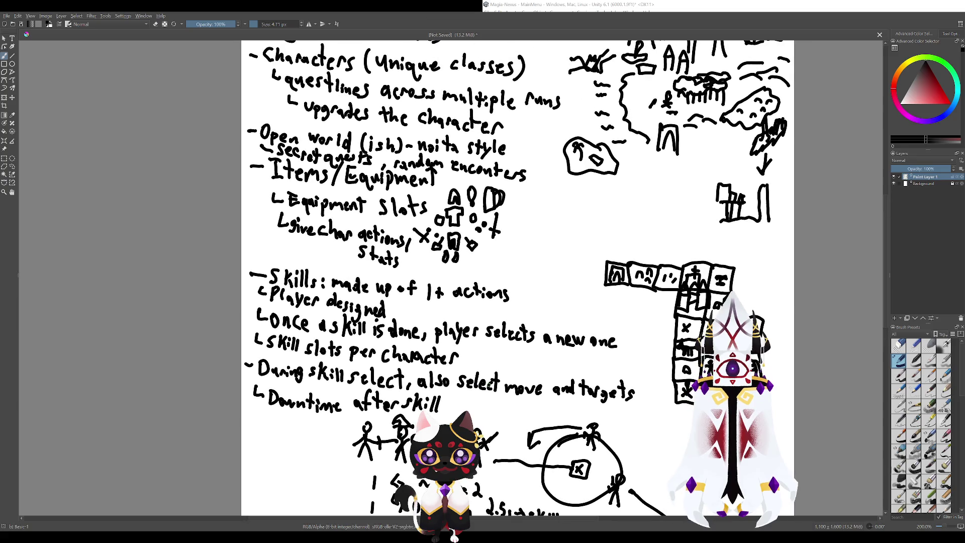
{"action": "scroll", "coordinate": [490, 385], "scroll_direction": "down", "scroll_amount": 3}
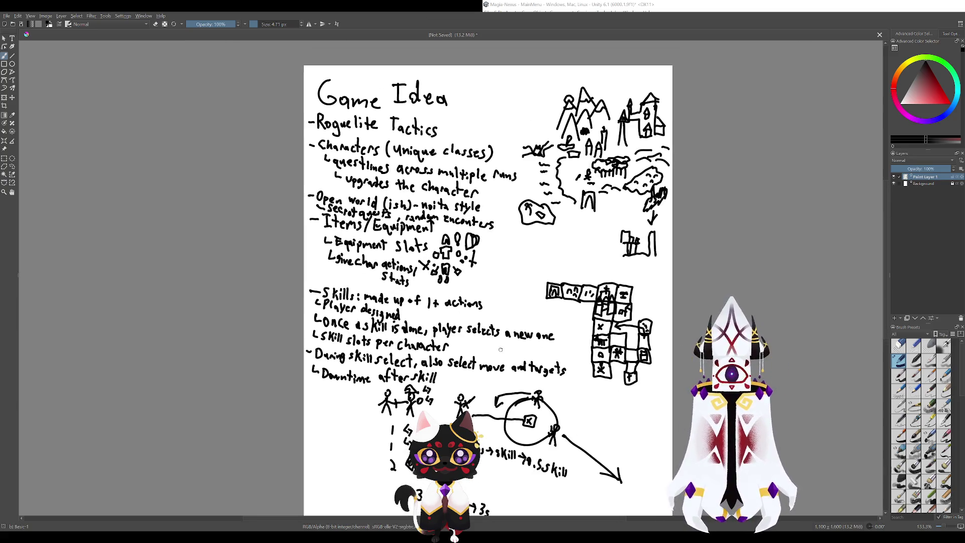
{"action": "mouse_move", "coordinate": [470, 317]}
{"action": "left_mouse_down"}
{"action": "mouse_move", "coordinate": [596, 309]}
{"action": "mouse_move", "coordinate": [577, 318]}
{"action": "left_mouse_up"}
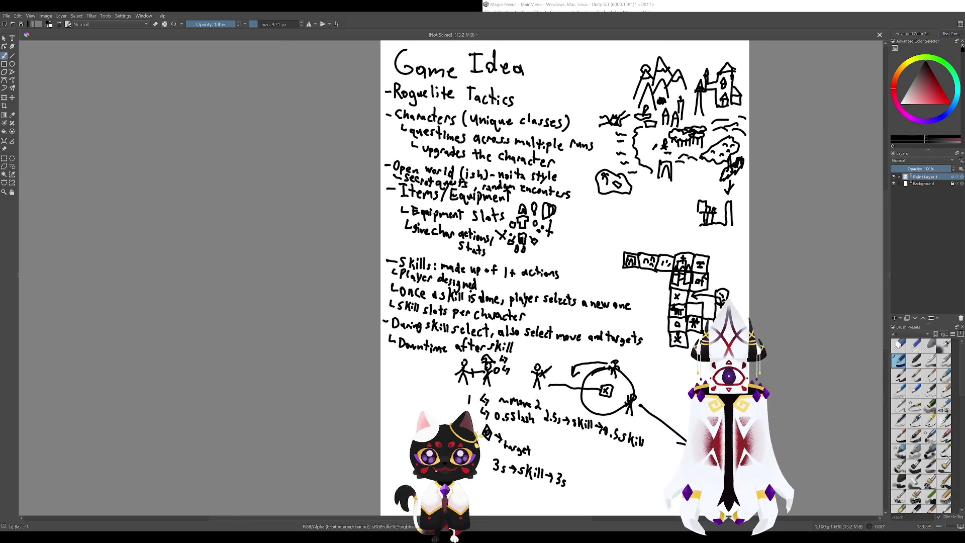
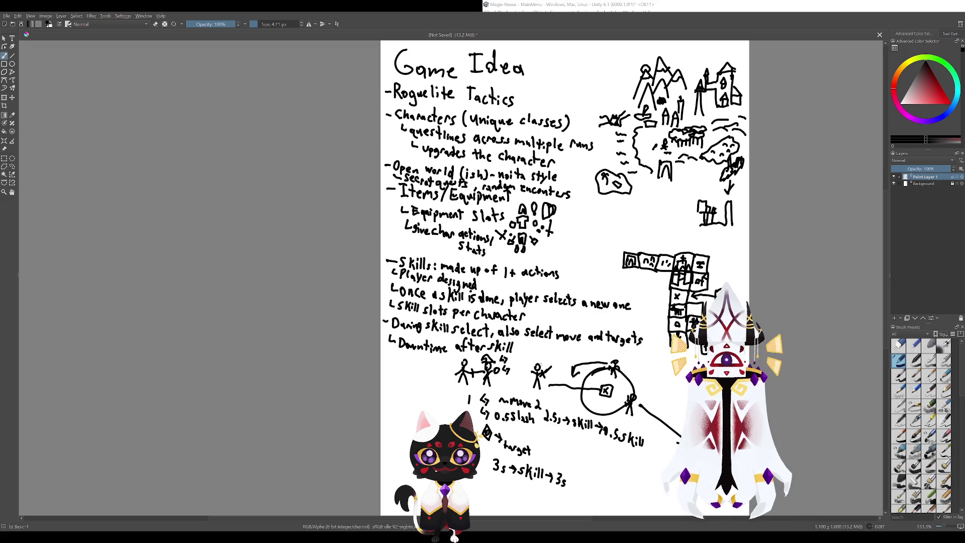
{"action": "left_click_drag", "start_coordinate": [563, 277], "coordinate": [436, 343]}
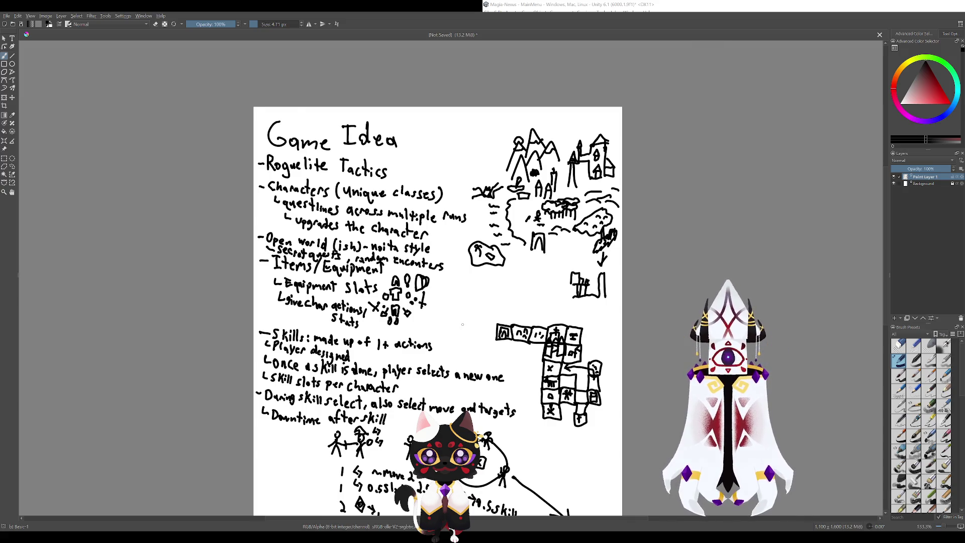
{"action": "scroll", "coordinate": [462, 324], "scroll_direction": "up", "scroll_amount": 3, "text": "ctrl"}
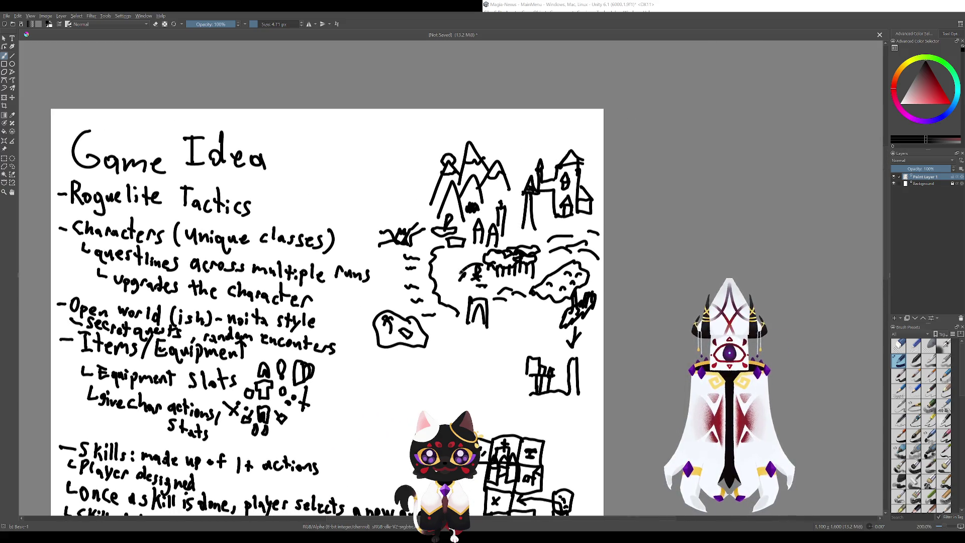
{"action": "left_click_drag", "start_coordinate": [475, 263], "coordinate": [474, 263]}
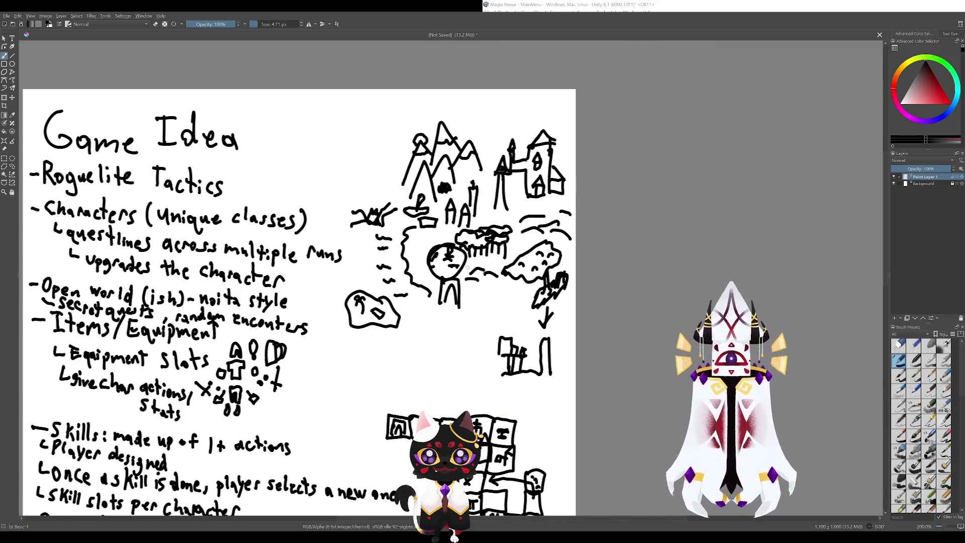
{"action": "key", "text": "ctrl+z"}
{"action": "mouse_move", "coordinate": [442, 265]}
{"action": "left_mouse_down"}
{"action": "mouse_move", "coordinate": [528, 182]}
{"action": "mouse_move", "coordinate": [473, 196]}
{"action": "left_mouse_up"}
{"action": "key", "text": "ctrl+z"}
{"action": "key", "text": "ctrl+z"}
{"action": "key", "text": "ctrl+z"}
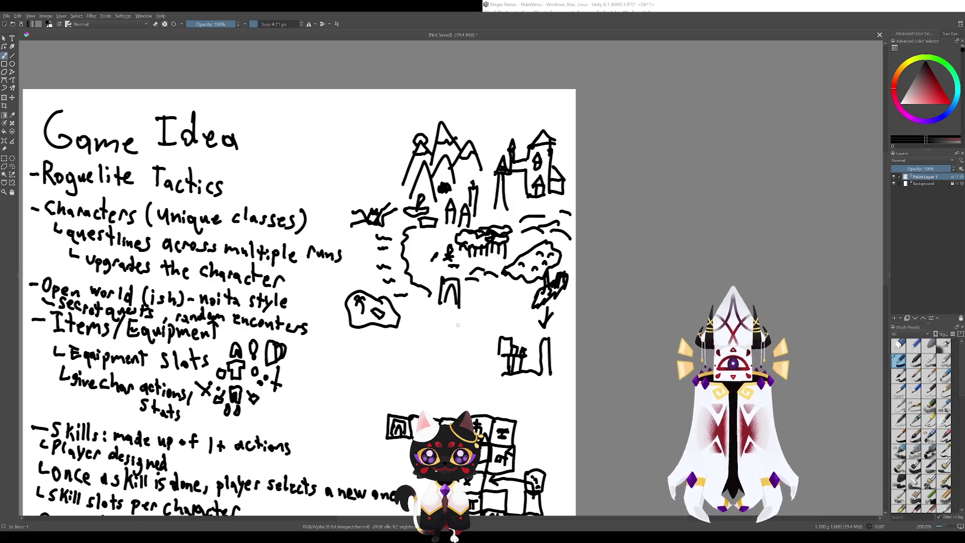
{"action": "left_click_drag", "start_coordinate": [460, 327], "coordinate": [478, 389]}
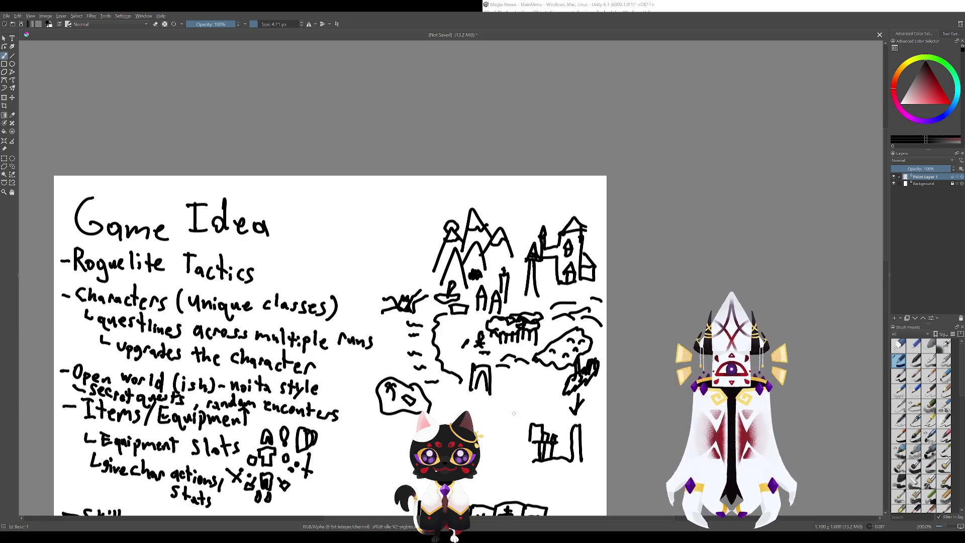
{"action": "mouse_move", "coordinate": [458, 388]}
{"action": "left_mouse_down"}
{"action": "mouse_move", "coordinate": [413, 232]}
{"action": "mouse_move", "coordinate": [458, 385]}
{"action": "left_mouse_up"}
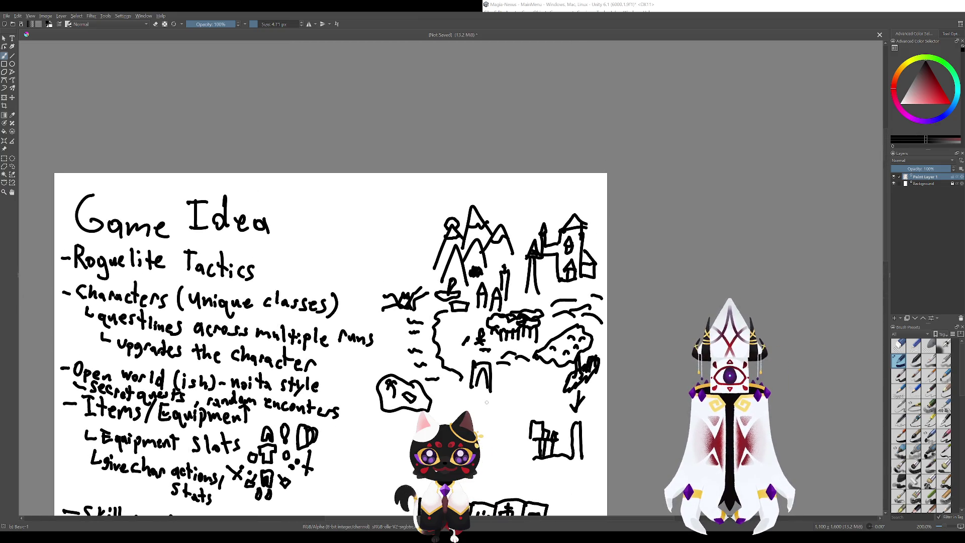
{"action": "scroll", "coordinate": [492, 395], "scroll_direction": "down", "scroll_amount": 3}
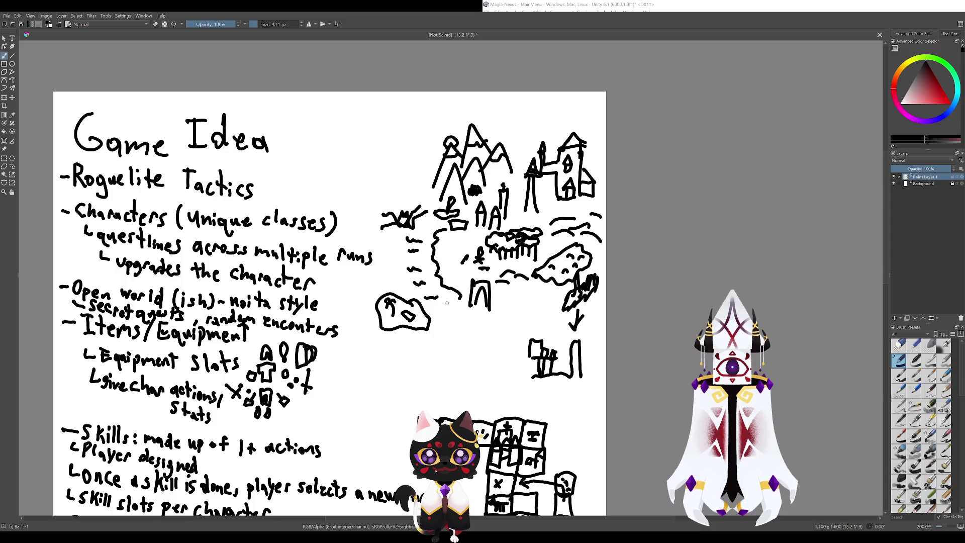
{"action": "left_click_drag", "start_coordinate": [447, 303], "coordinate": [501, 384]}
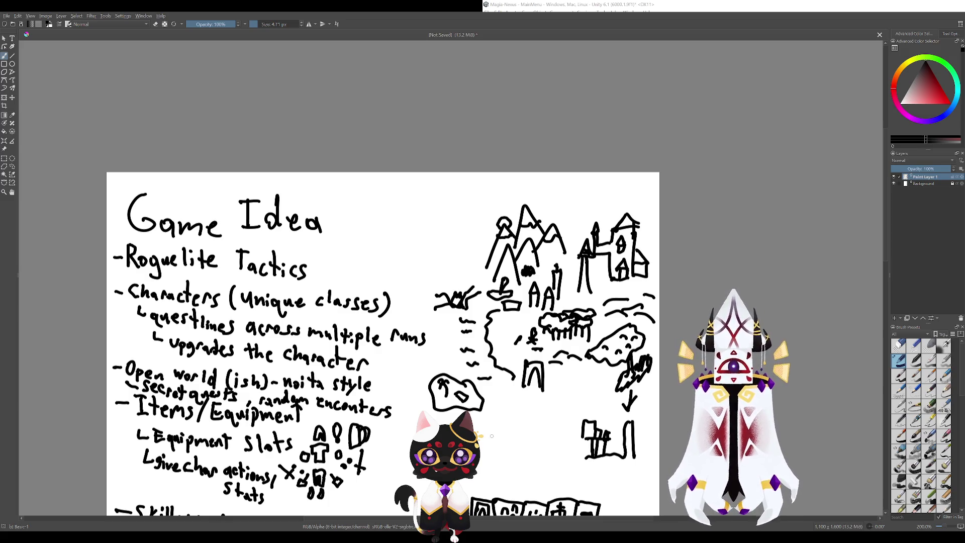
{"action": "left_click_drag", "start_coordinate": [493, 435], "coordinate": [469, 392]}
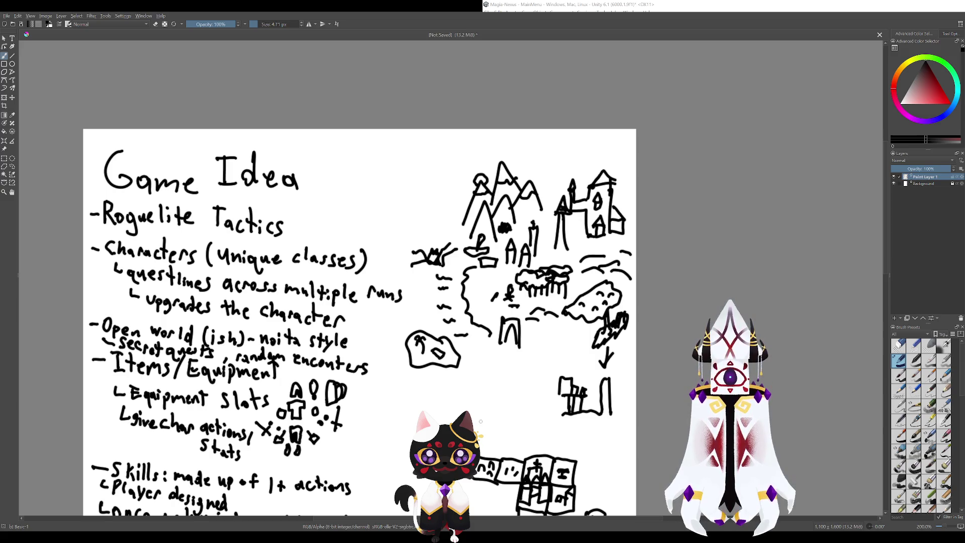
{"action": "mouse_move", "coordinate": [472, 334]}
{"action": "left_mouse_down"}
{"action": "mouse_move", "coordinate": [523, 375]}
{"action": "mouse_move", "coordinate": [459, 336]}
{"action": "mouse_move", "coordinate": [442, 310]}
{"action": "left_mouse_up"}
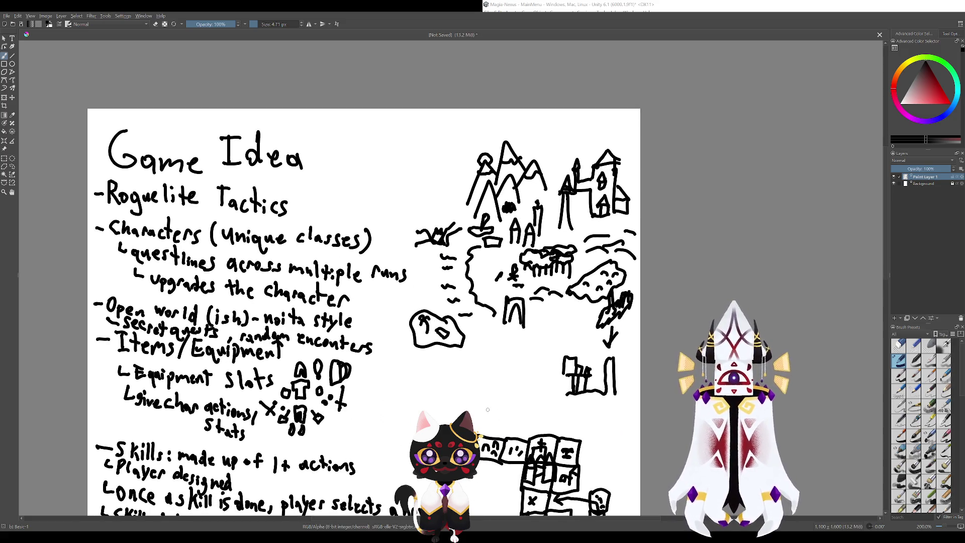
{"action": "mouse_move", "coordinate": [472, 418]}
{"action": "left_mouse_down"}
{"action": "mouse_move", "coordinate": [481, 428]}
{"action": "mouse_move", "coordinate": [469, 214]}
{"action": "mouse_move", "coordinate": [501, 440]}
{"action": "left_mouse_up"}
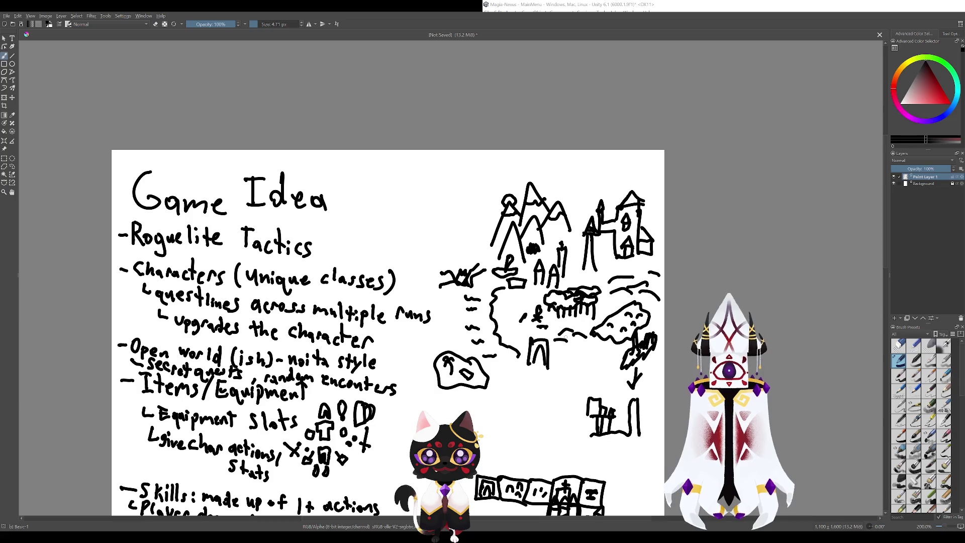
{"action": "mouse_move", "coordinate": [459, 297]}
{"action": "left_mouse_down"}
{"action": "mouse_move", "coordinate": [463, 385]}
{"action": "mouse_move", "coordinate": [577, 354]}
{"action": "mouse_move", "coordinate": [617, 278]}
{"action": "mouse_move", "coordinate": [627, 230]}
{"action": "left_mouse_up"}
{"action": "key", "text": "ctrl+z"}
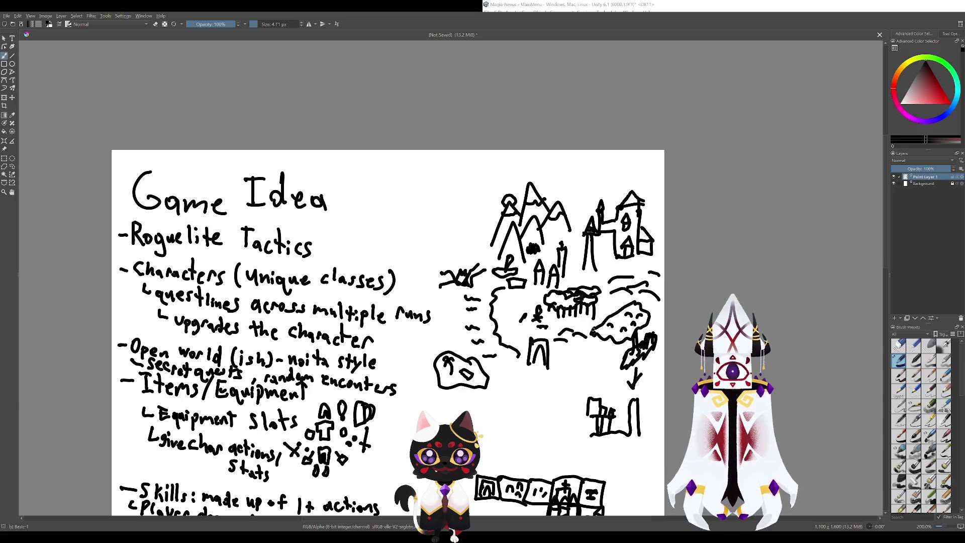
{"action": "mouse_move", "coordinate": [387, 332]}
{"action": "left_mouse_down"}
{"action": "mouse_move", "coordinate": [497, 373]}
{"action": "mouse_move", "coordinate": [377, 336]}
{"action": "left_mouse_up"}
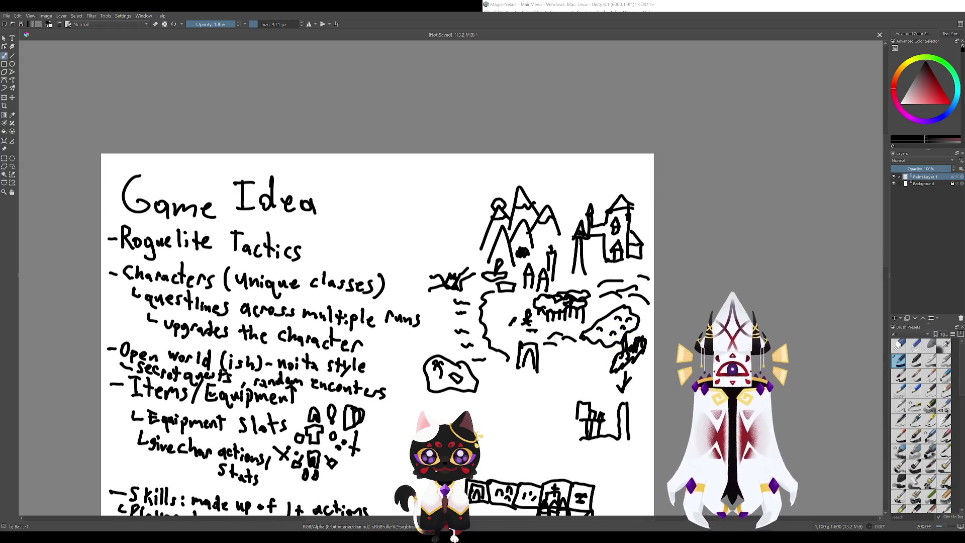